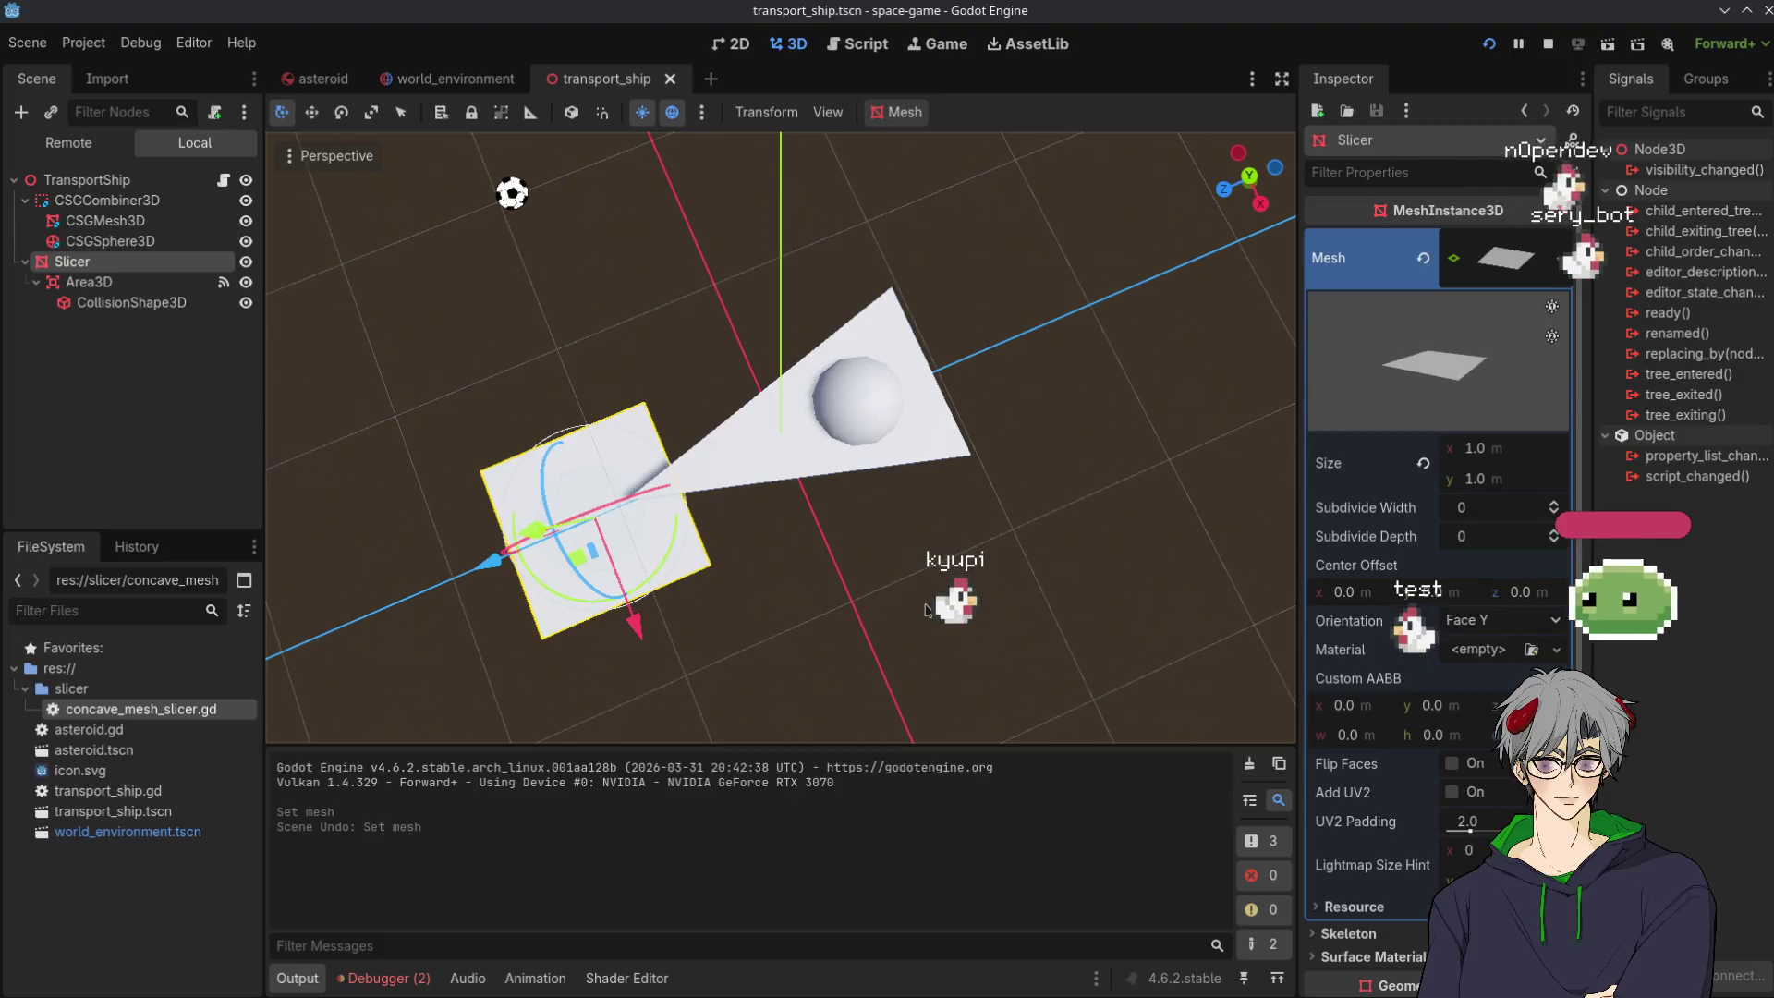
Switch to the world_environment scene and orbit around the asteroid beside the transport ship.
{"action": "mouse_move", "coordinate": [865, 574]}
{"action": "left_mouse_down"}
{"action": "mouse_move", "coordinate": [808, 262]}
{"action": "mouse_move", "coordinate": [702, 285]}
{"action": "left_mouse_up"}
{"action": "left_click", "coordinate": [447, 81]}
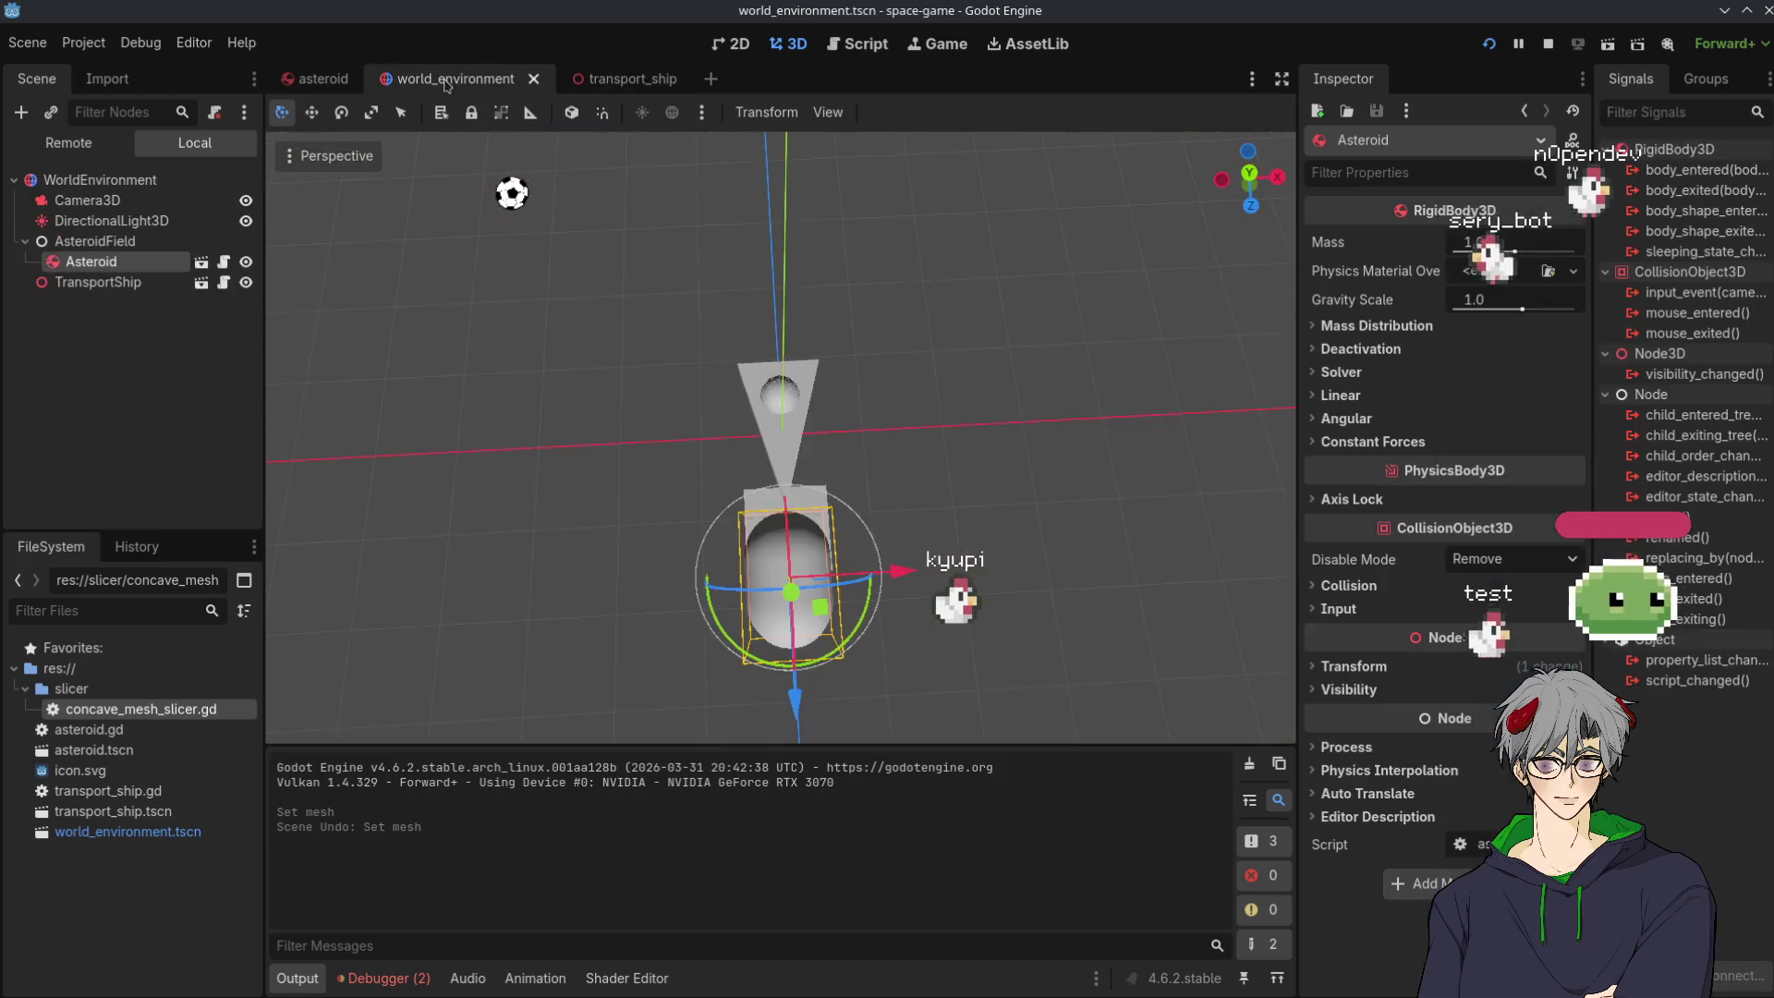
{"action": "mouse_move", "coordinate": [554, 370]}
{"action": "left_mouse_down"}
{"action": "mouse_move", "coordinate": [693, 463]}
{"action": "mouse_move", "coordinate": [906, 443]}
{"action": "left_mouse_up"}
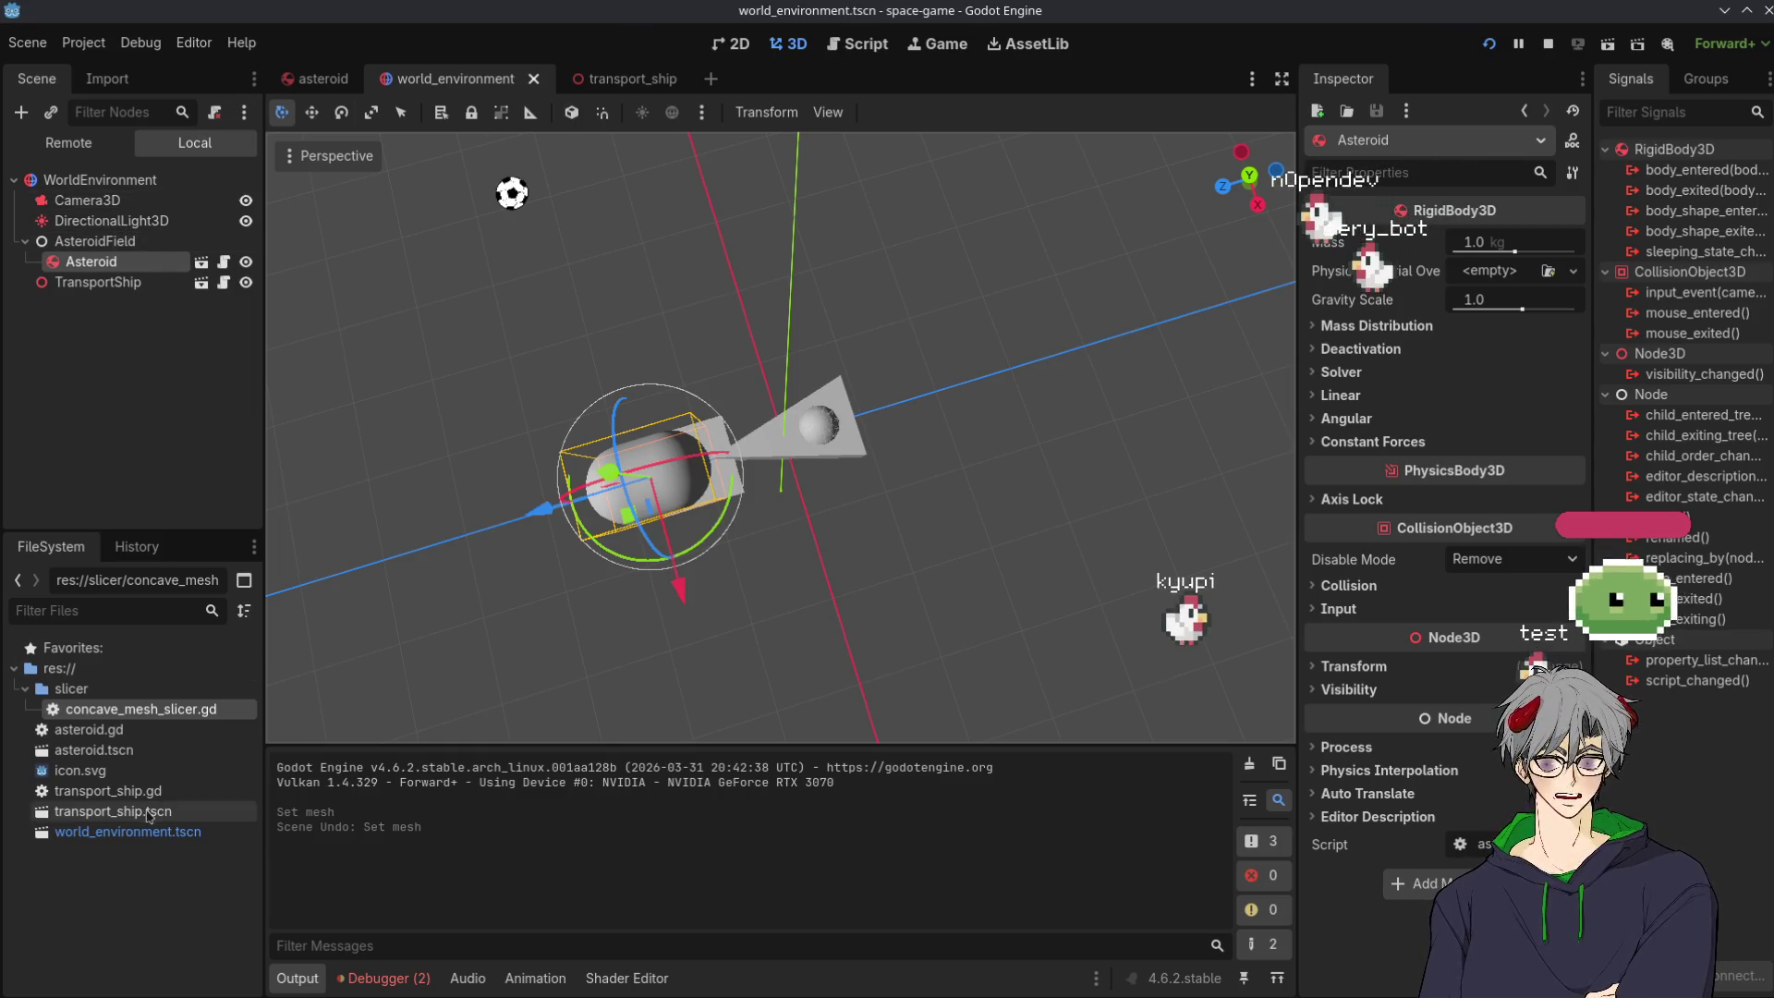
{"action": "double_click", "coordinate": [88, 712]}
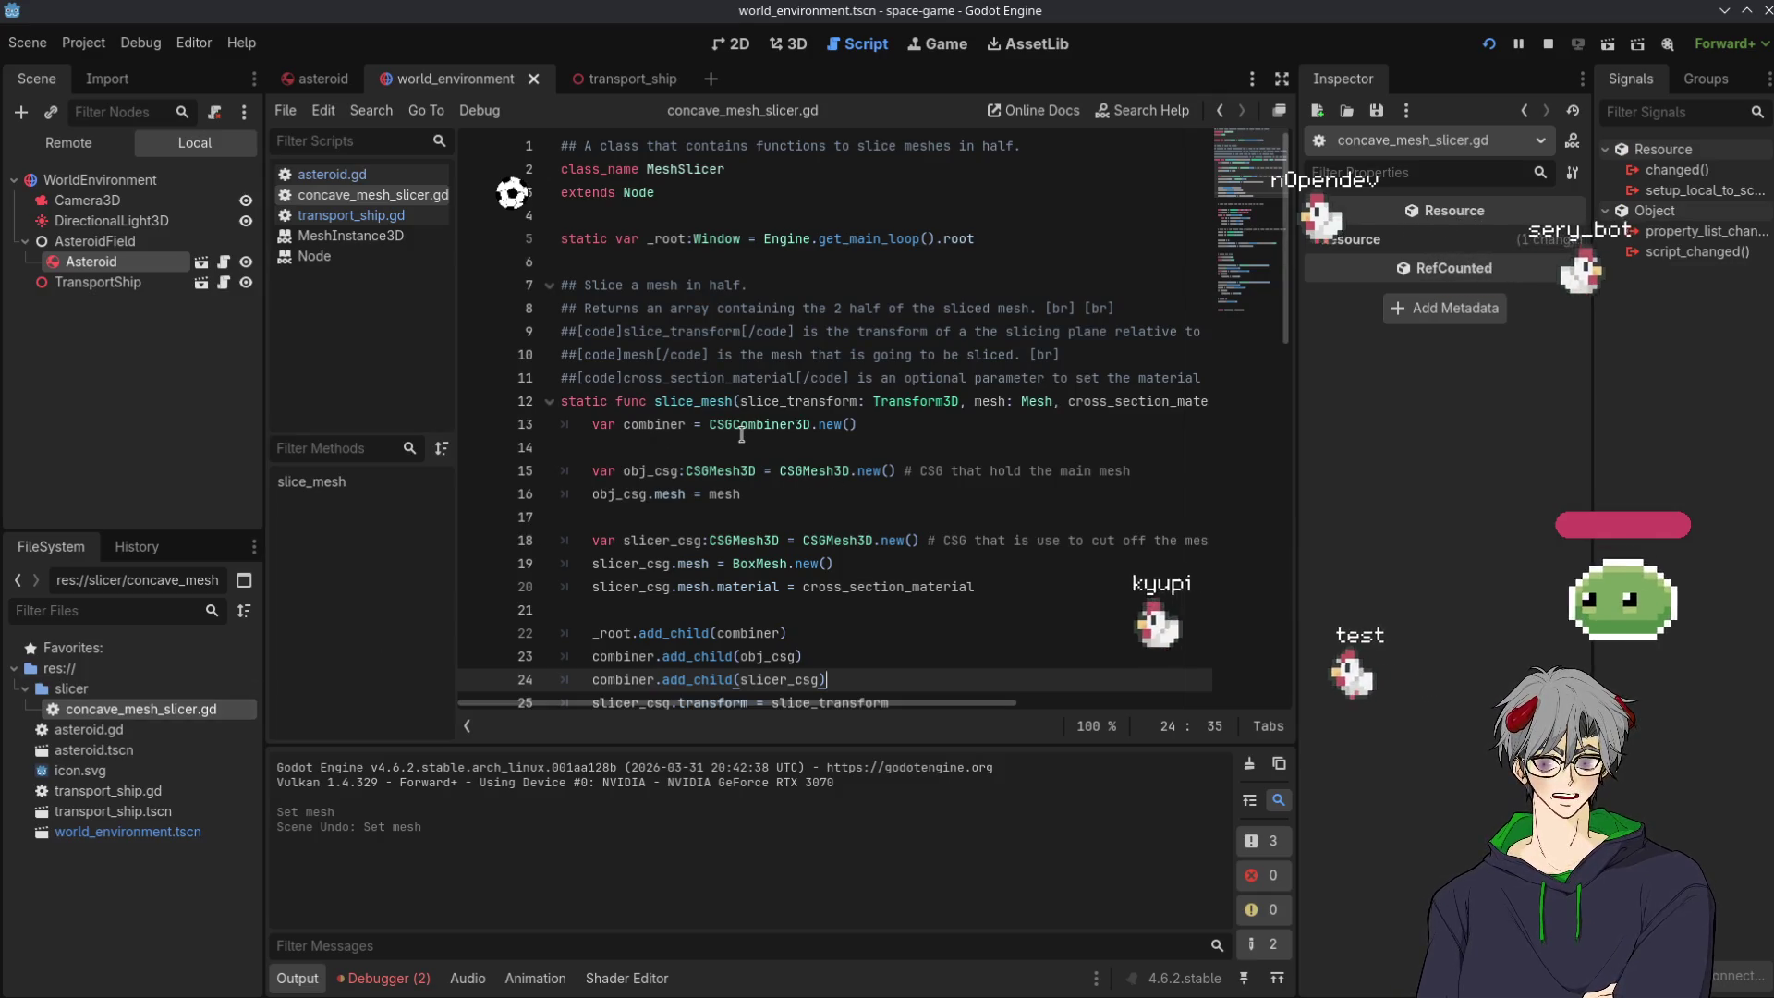
{"action": "double_click", "coordinate": [821, 393]}
{"action": "scroll", "coordinate": [820, 394], "scroll_direction": "down", "scroll_amount": 2}
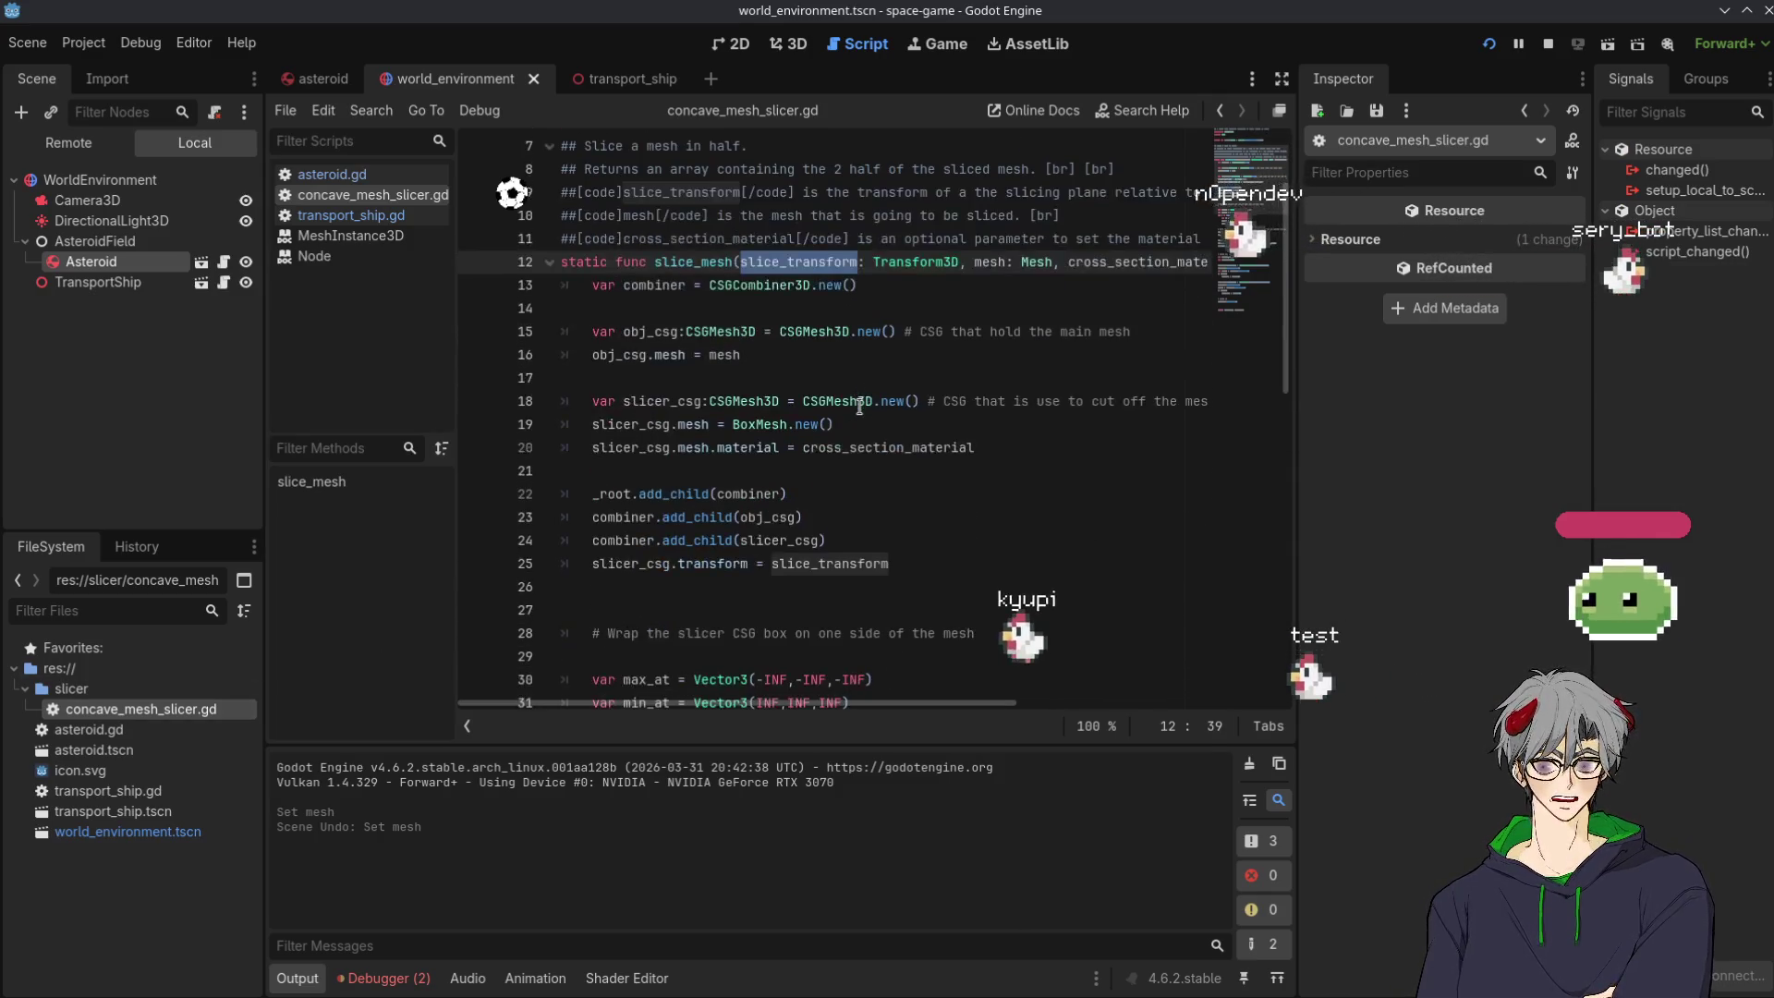
{"action": "scroll", "coordinate": [859, 407], "scroll_direction": "down", "scroll_amount": 2}
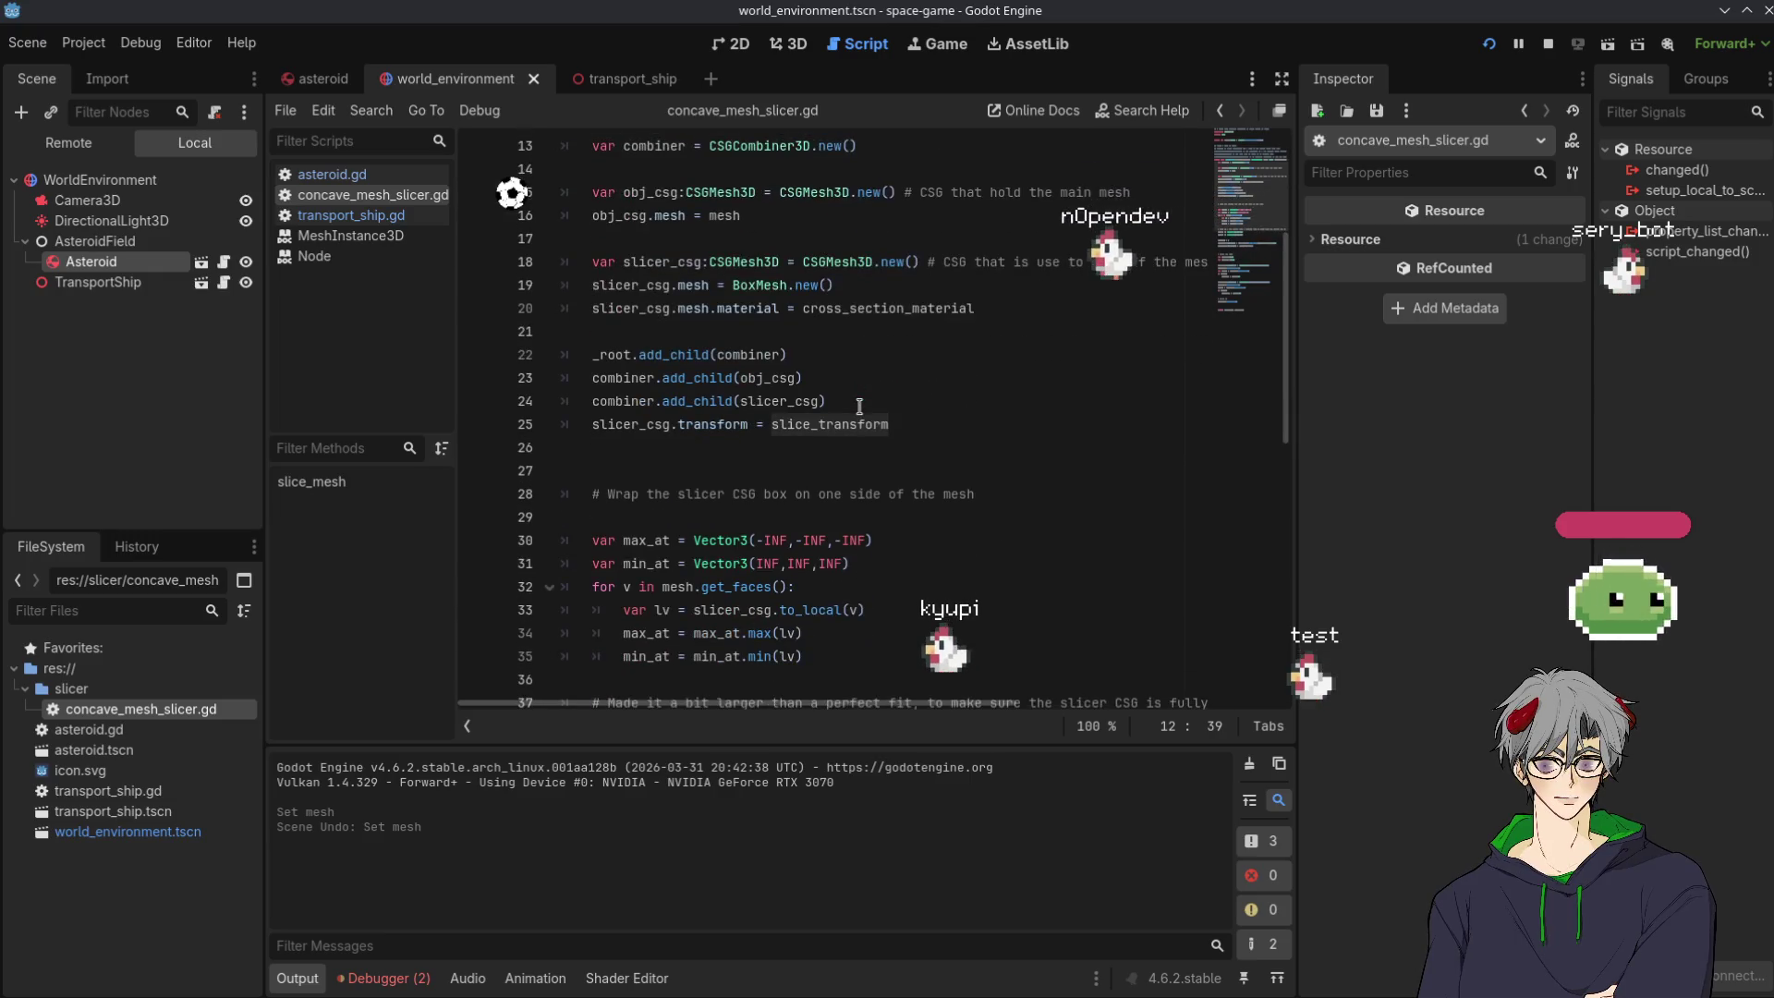
{"action": "scroll", "coordinate": [925, 376], "scroll_direction": "up", "scroll_amount": 4}
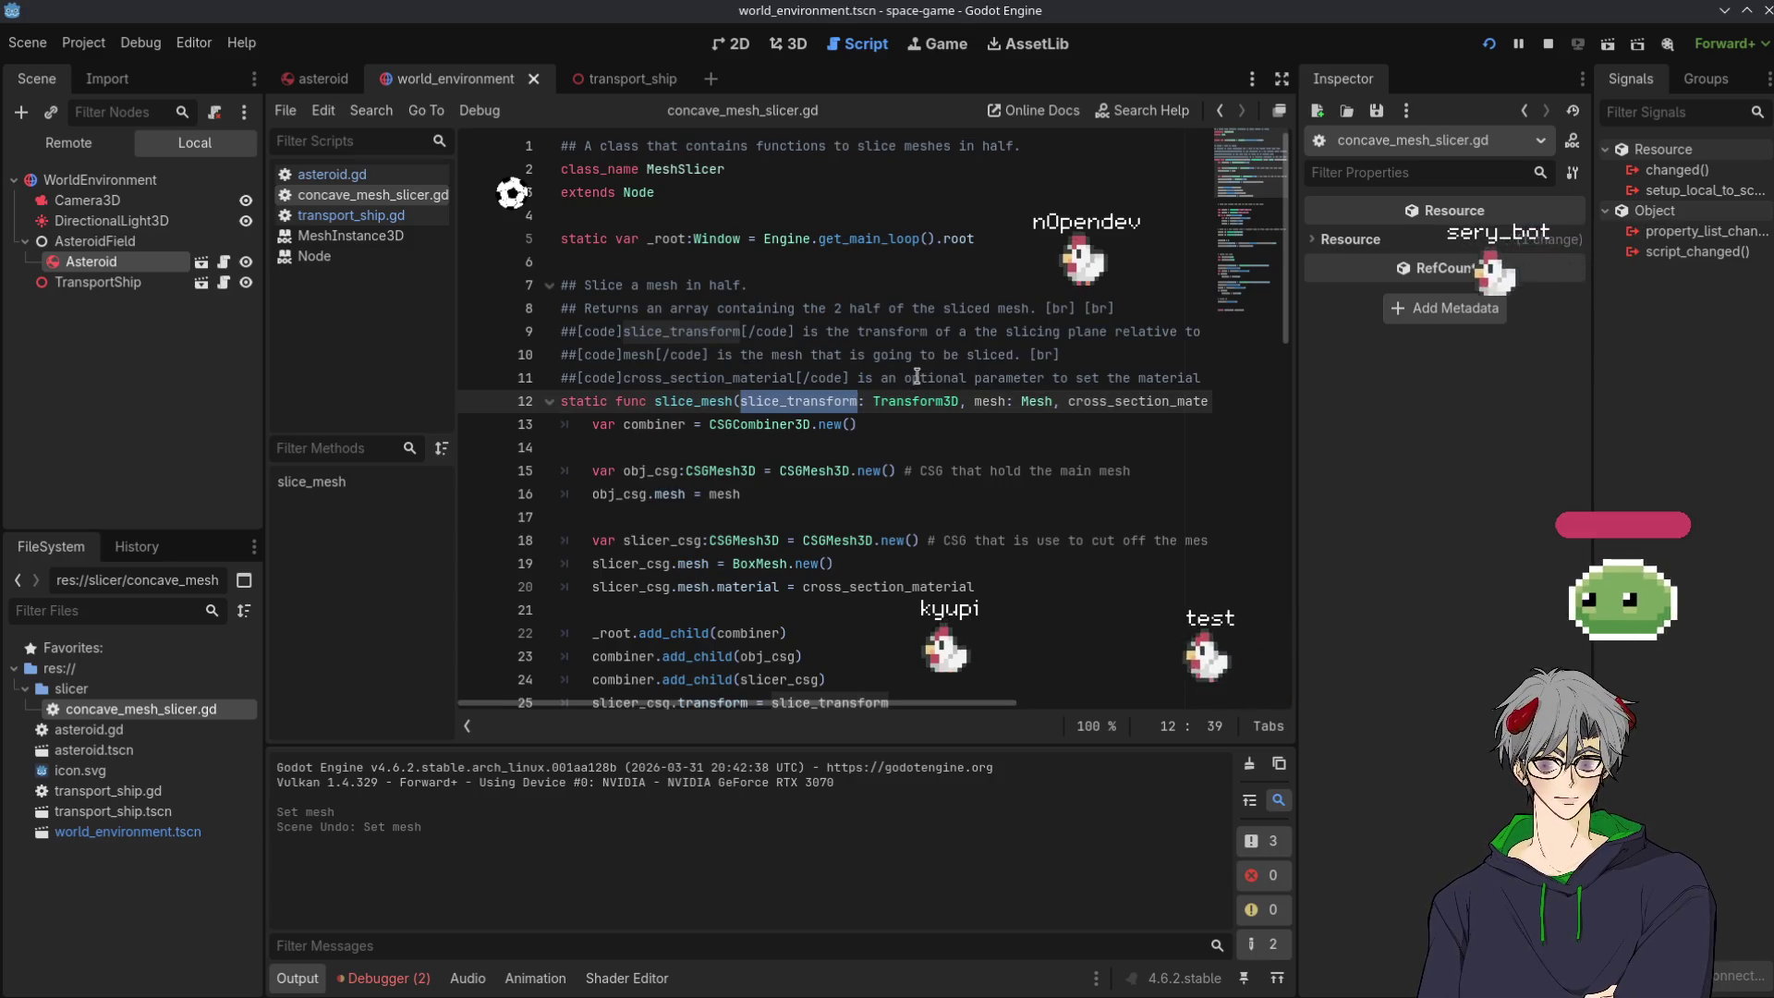
{"action": "scroll", "coordinate": [915, 374], "scroll_direction": "down", "scroll_amount": 11}
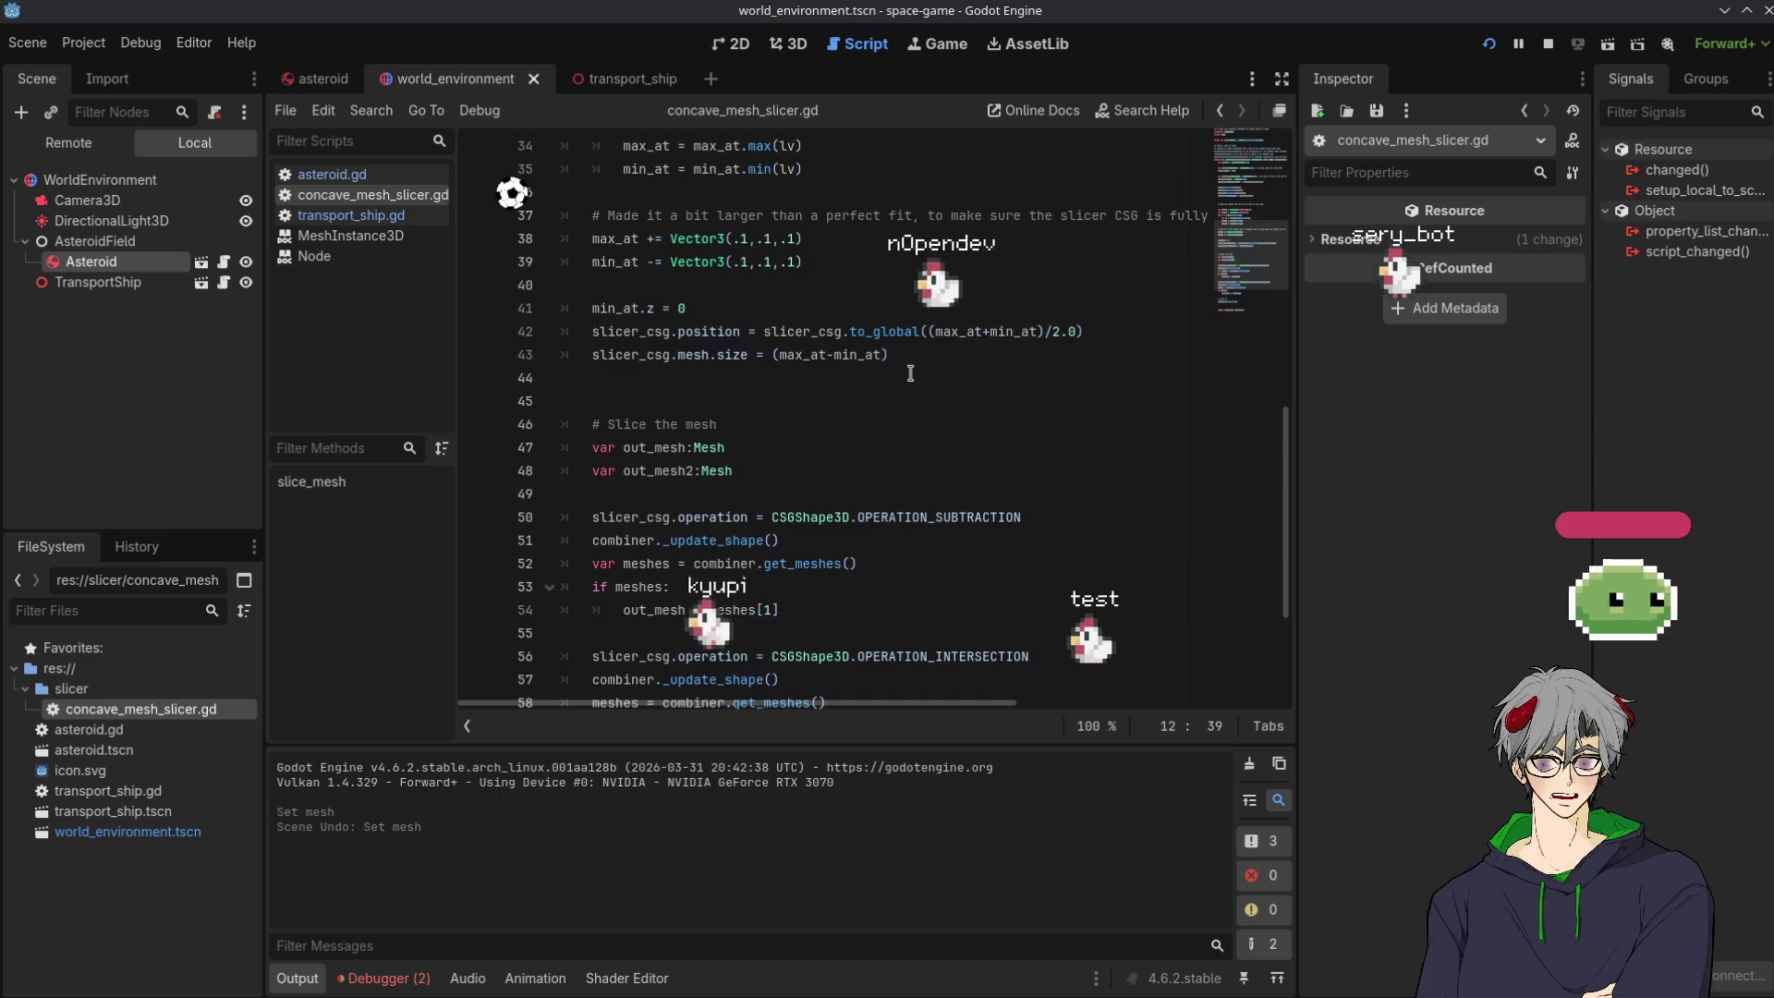
{"action": "scroll", "coordinate": [910, 373], "scroll_direction": "up", "scroll_amount": 7}
{"action": "double_click", "coordinate": [631, 424]}
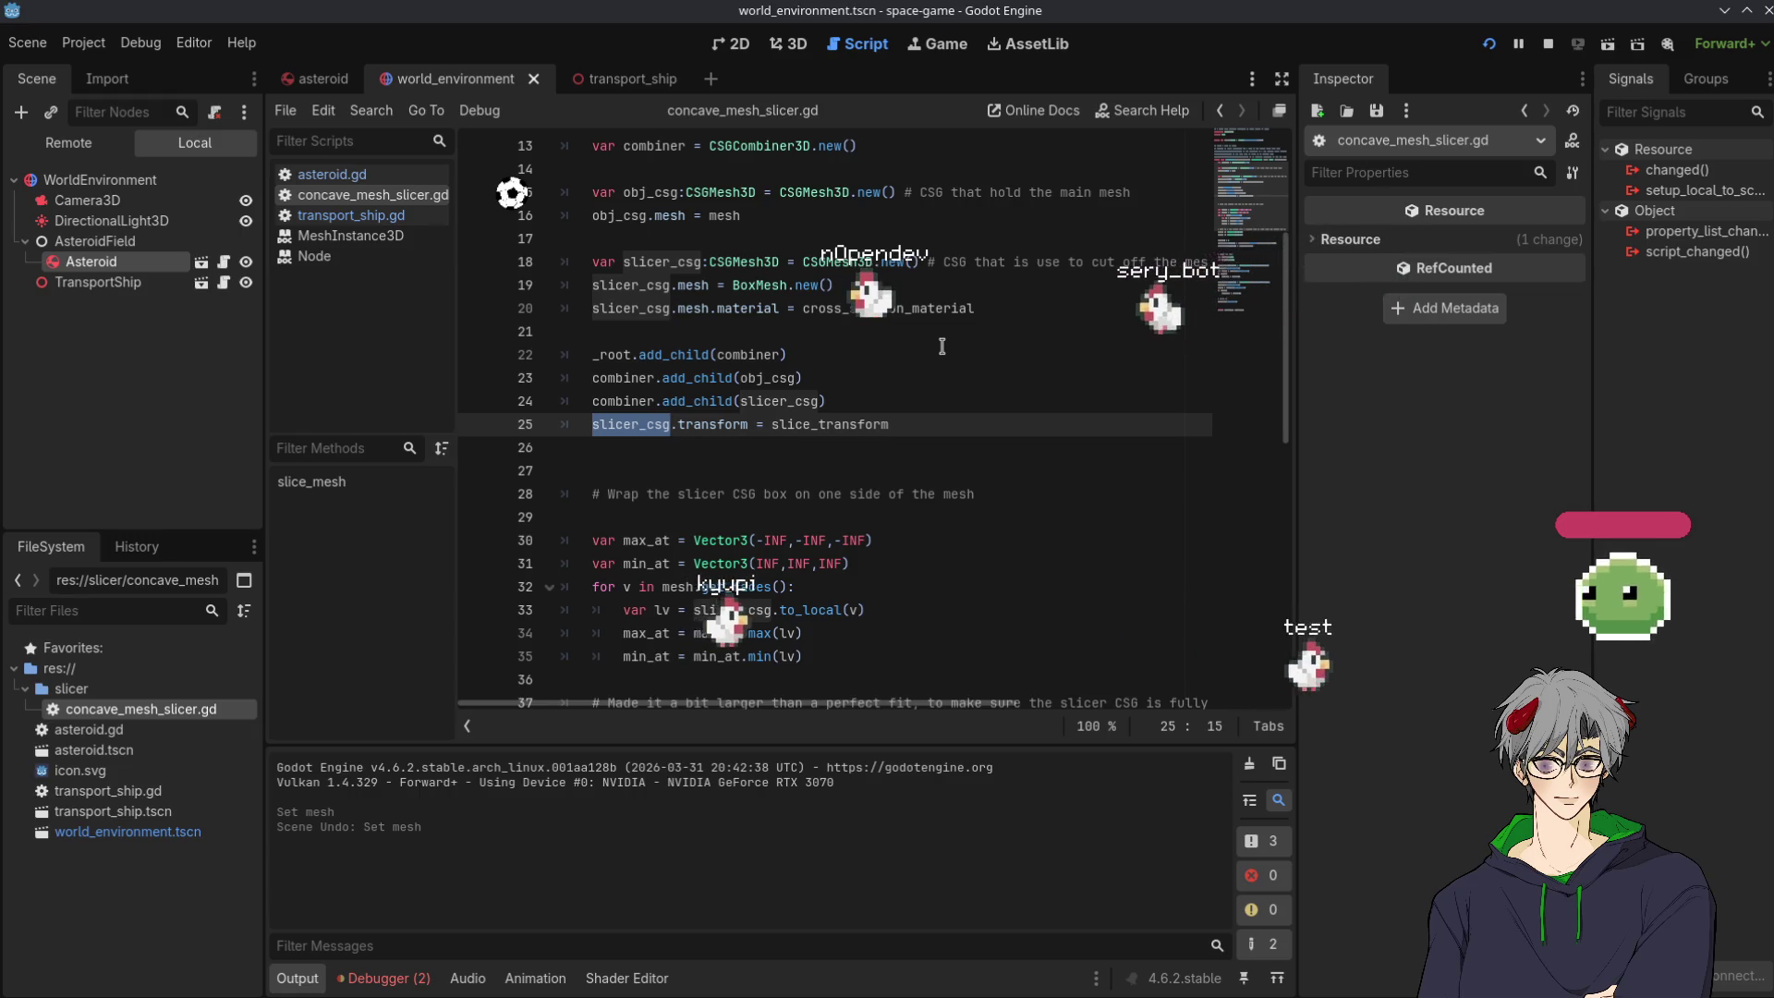
{"action": "scroll", "coordinate": [909, 339], "scroll_direction": "down", "scroll_amount": 10}
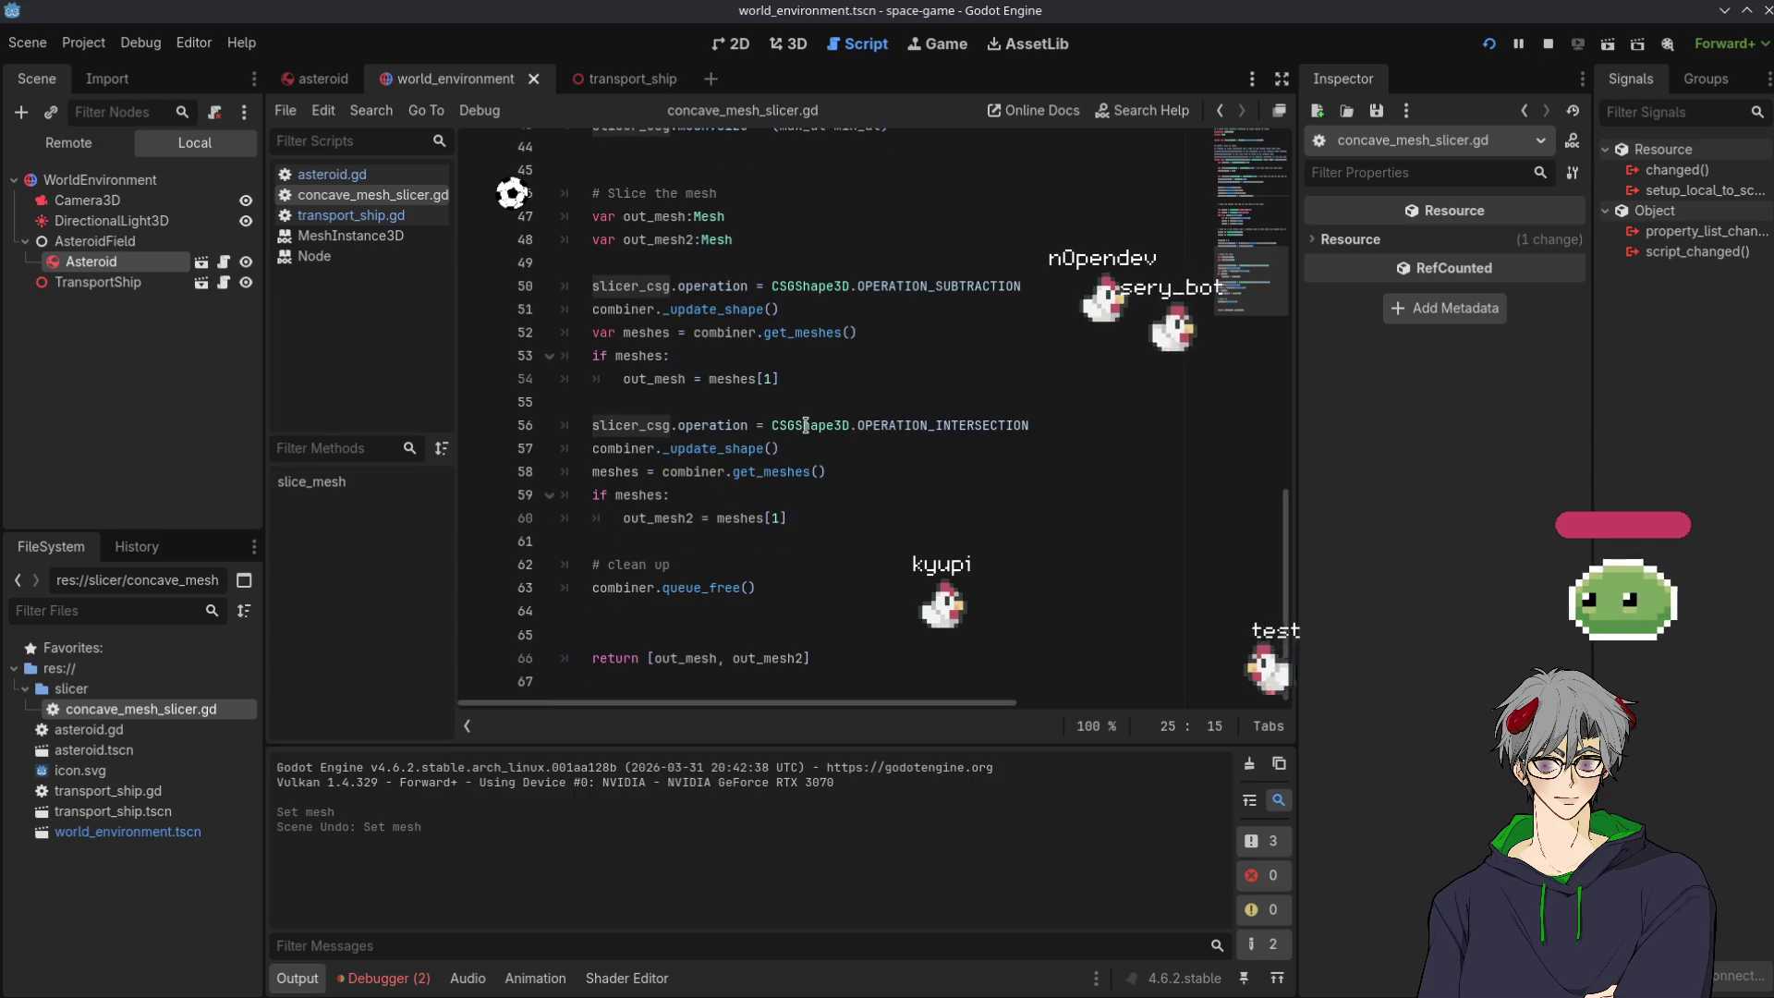
{"action": "scroll", "coordinate": [807, 425], "scroll_direction": "up", "scroll_amount": 8}
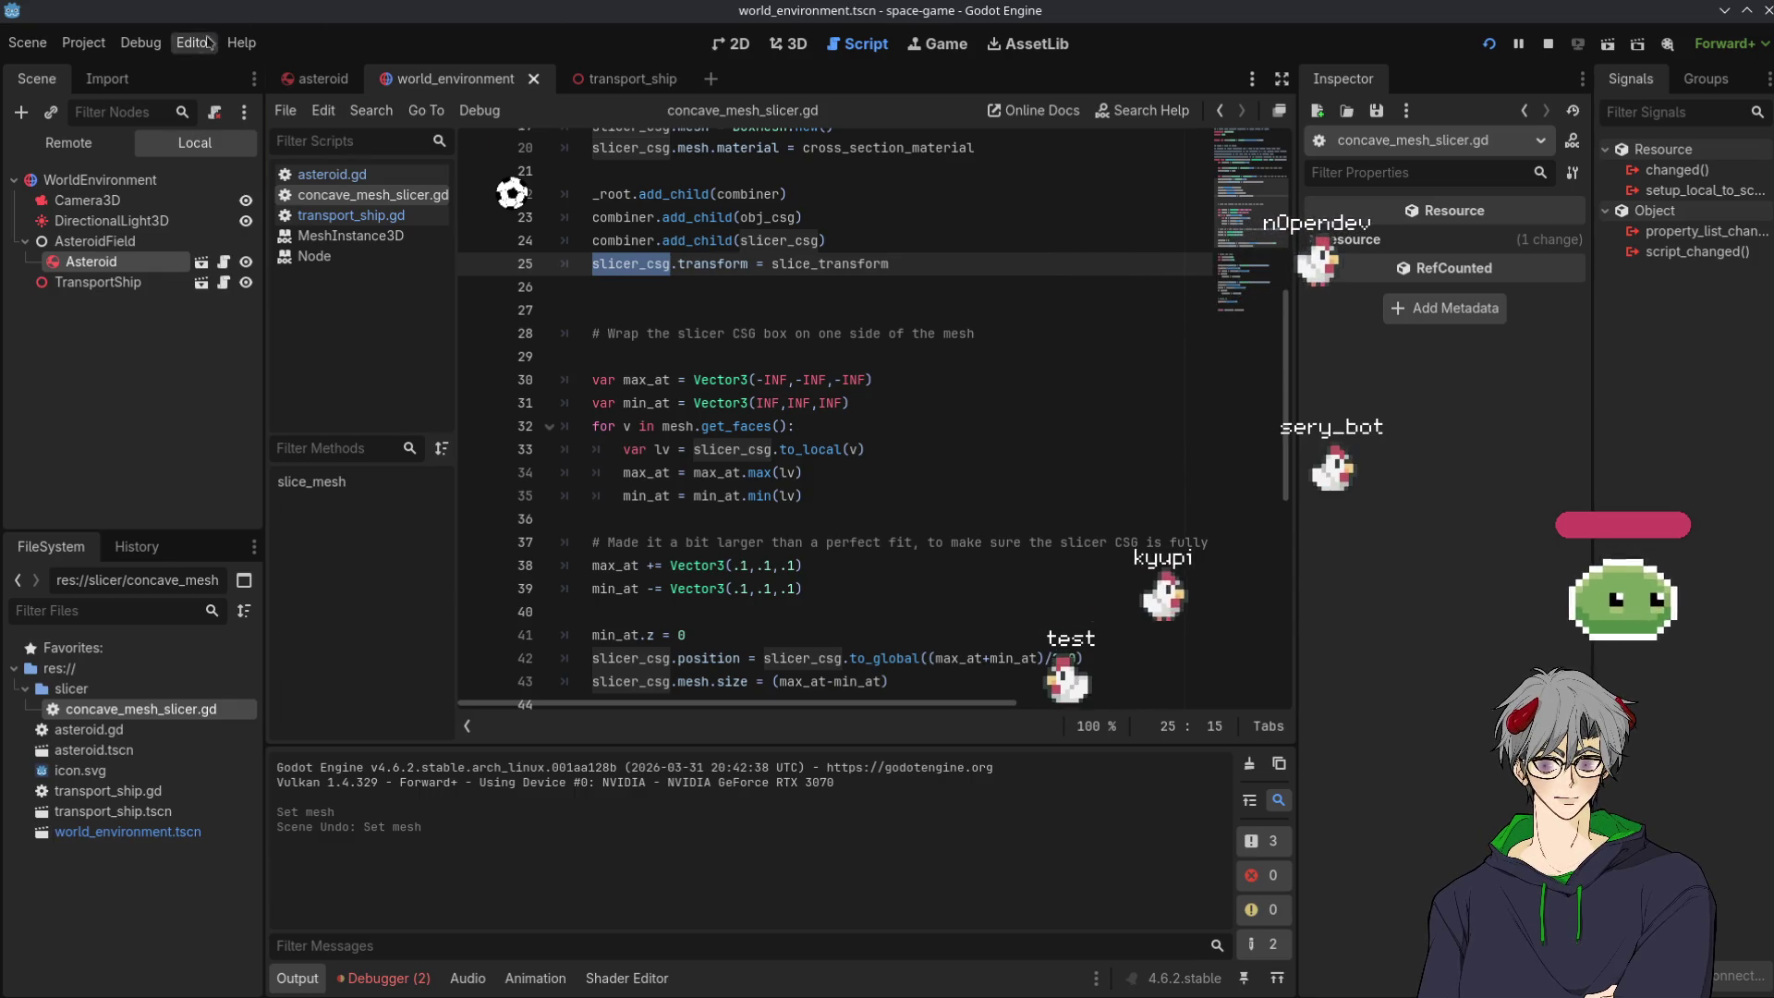
{"action": "key", "text": "ctrl+F2"}
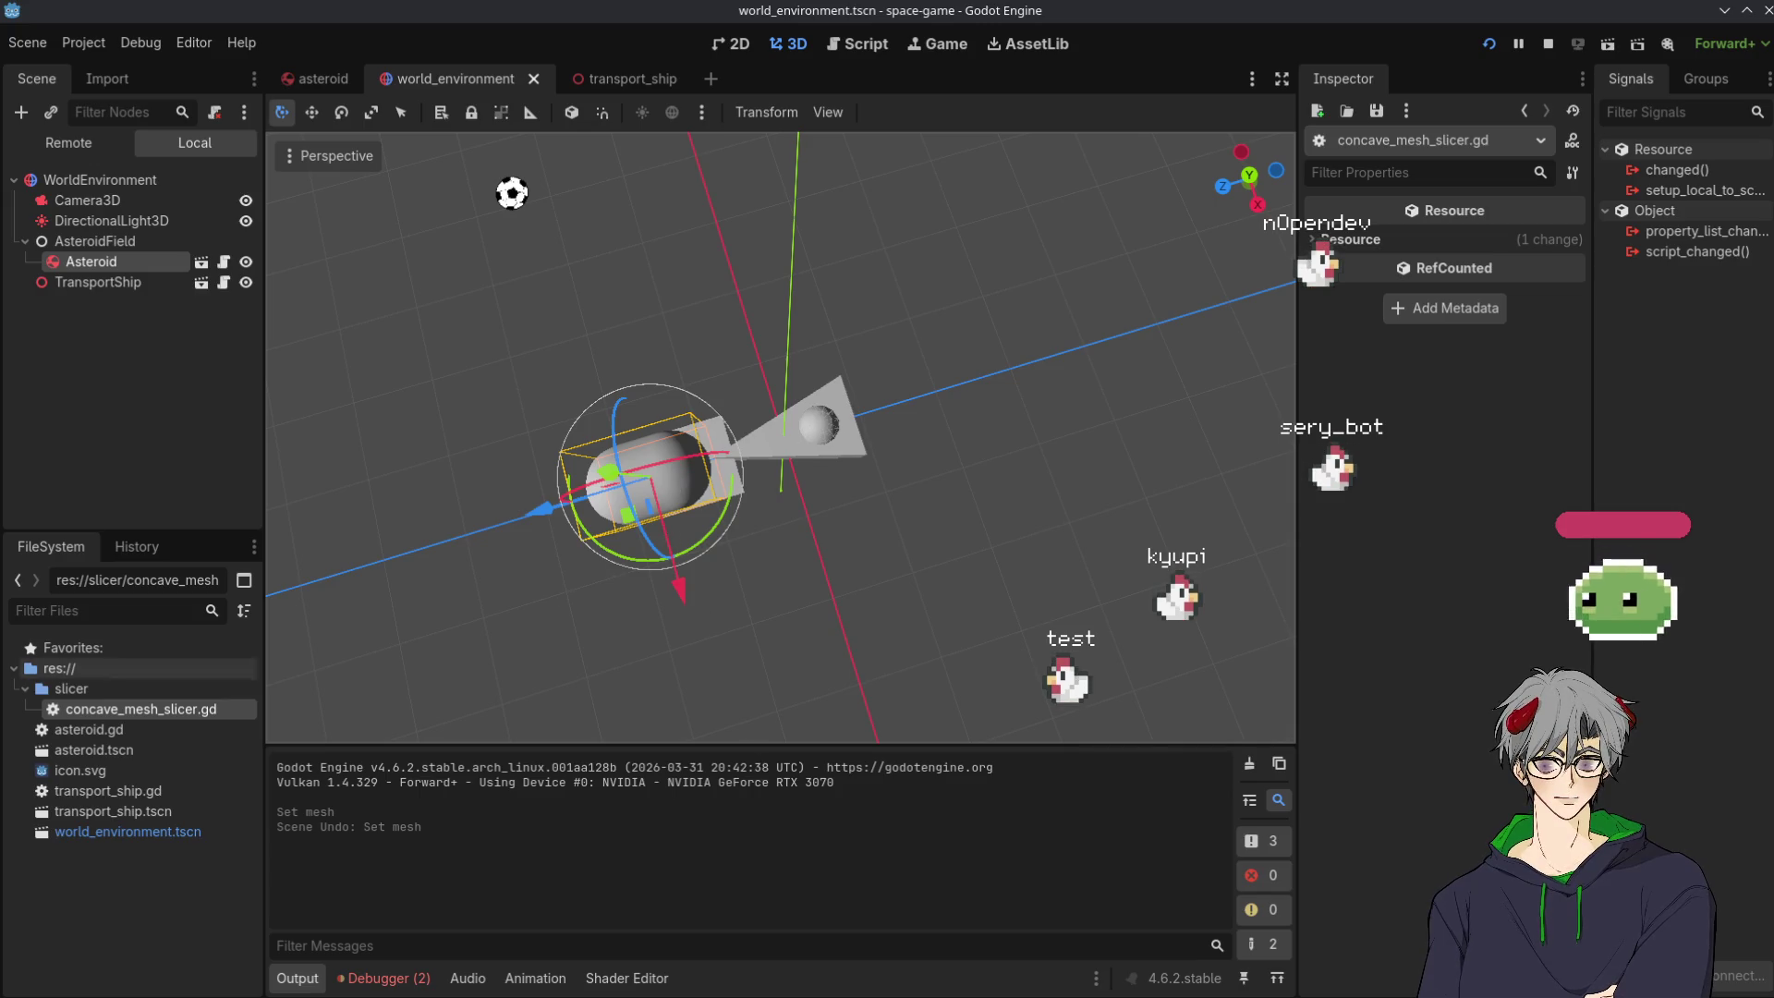
In the transport_ship scene, give the Slicer a new QuadMesh instead of a plane.
{"action": "left_click", "coordinate": [1055, 486]}
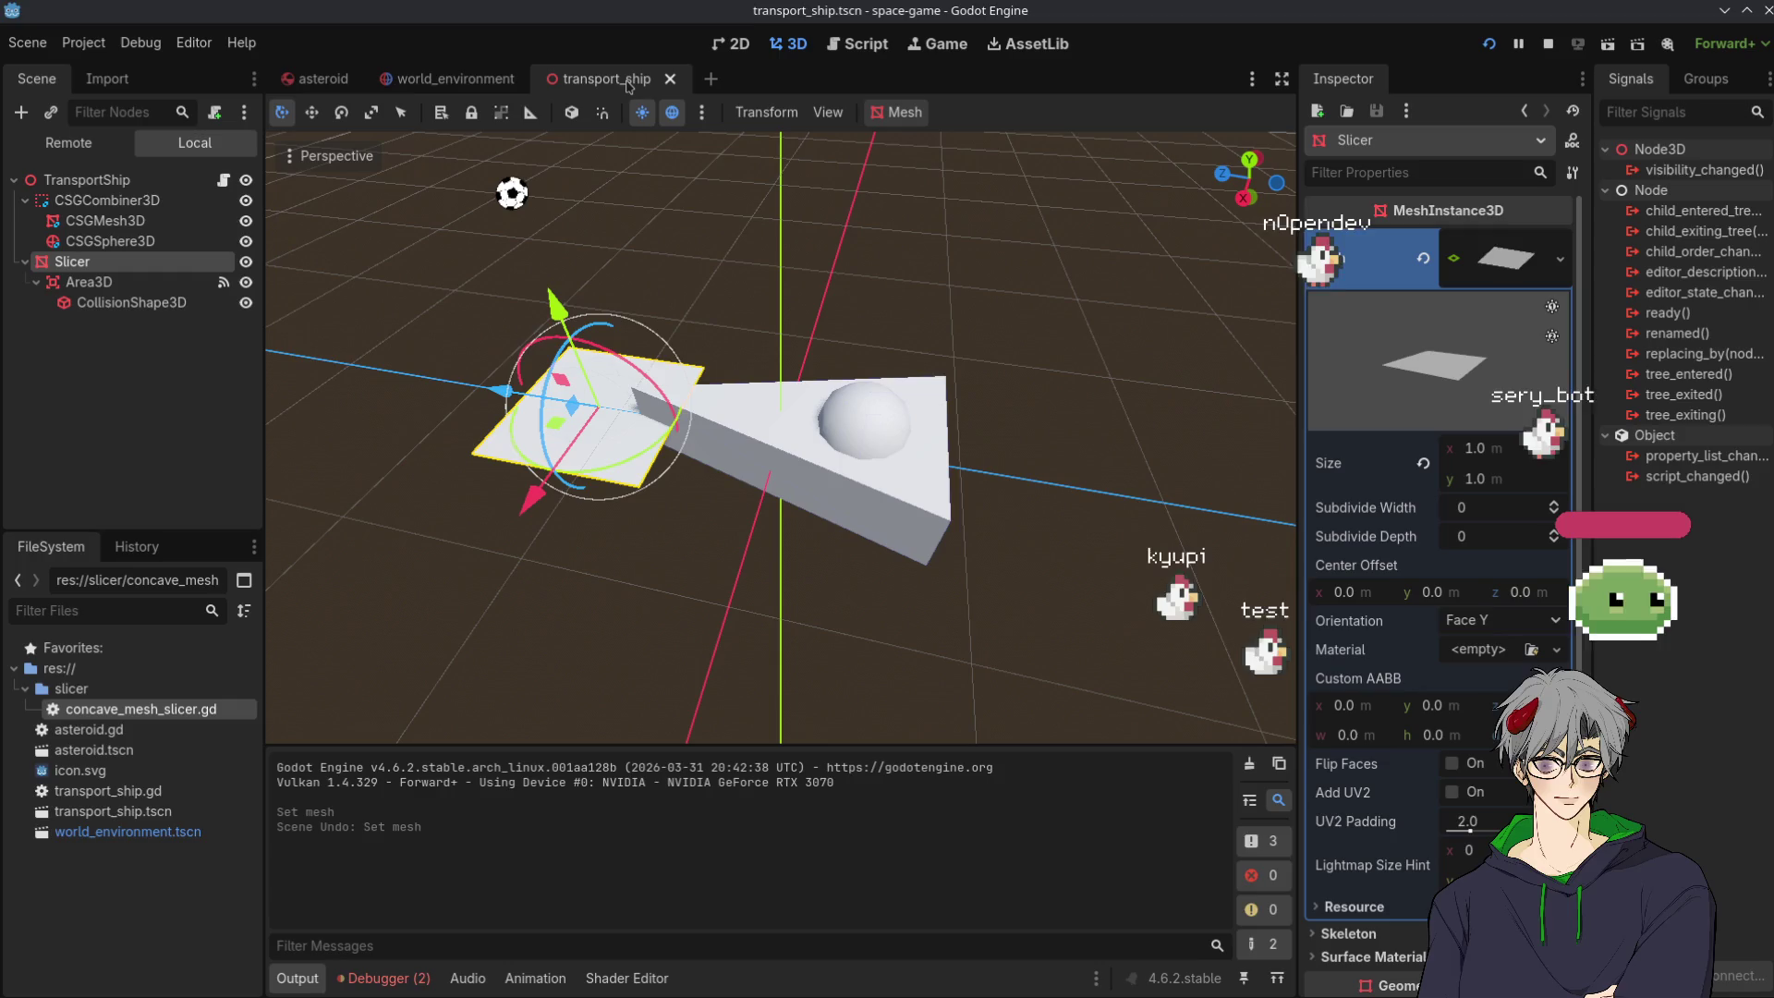
{"action": "left_click", "coordinate": [578, 80]}
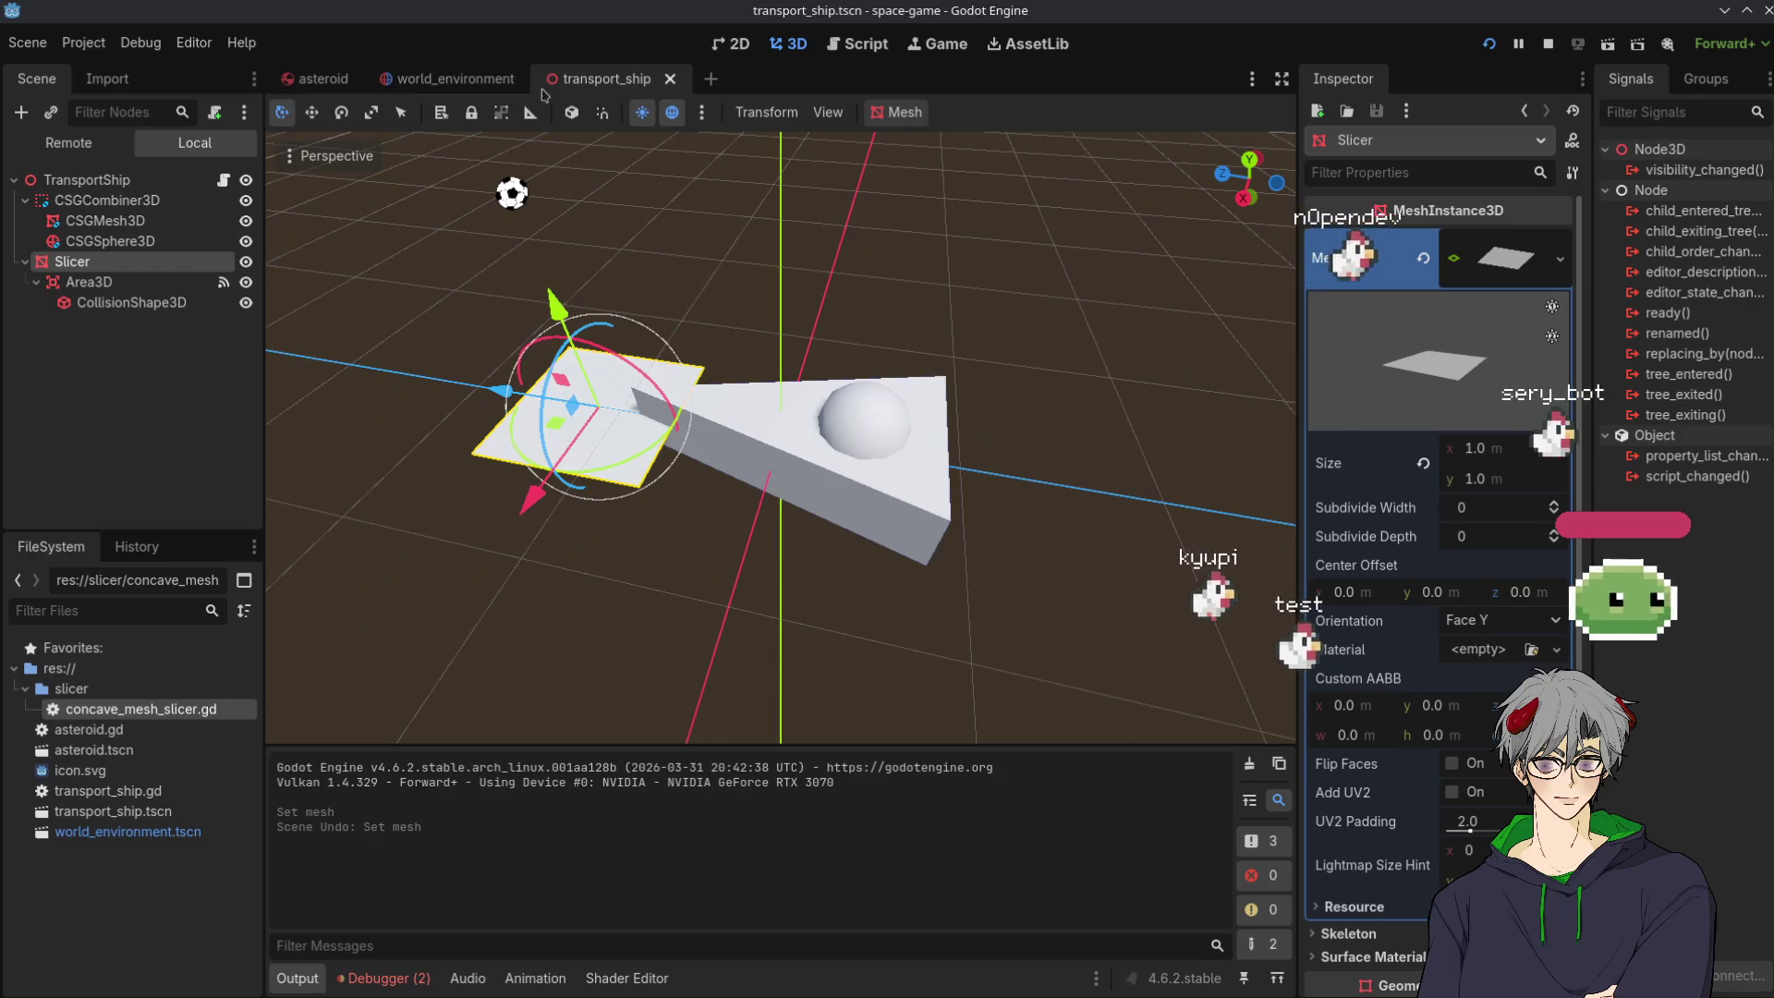
{"action": "left_click", "coordinate": [1560, 259]}
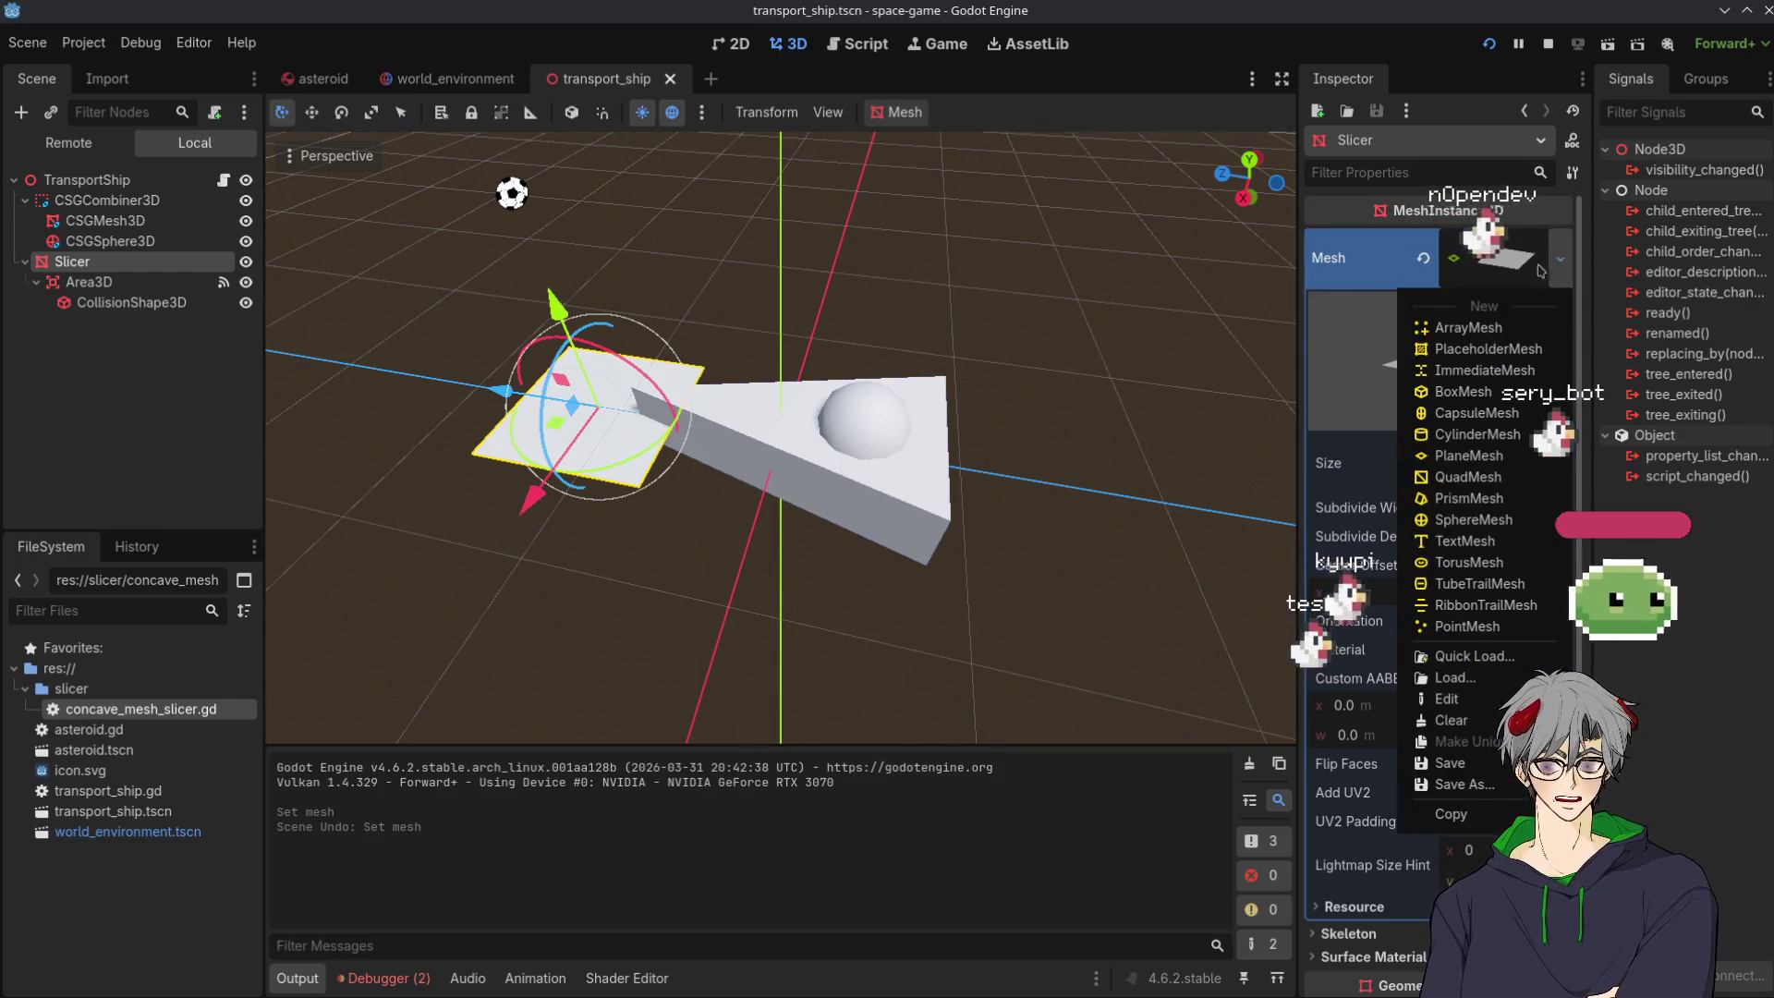
{"action": "left_click", "coordinate": [1482, 490]}
View the slicer and wedge from the front, then run the game to test the cut.
{"action": "key", "text": "KP_1"}
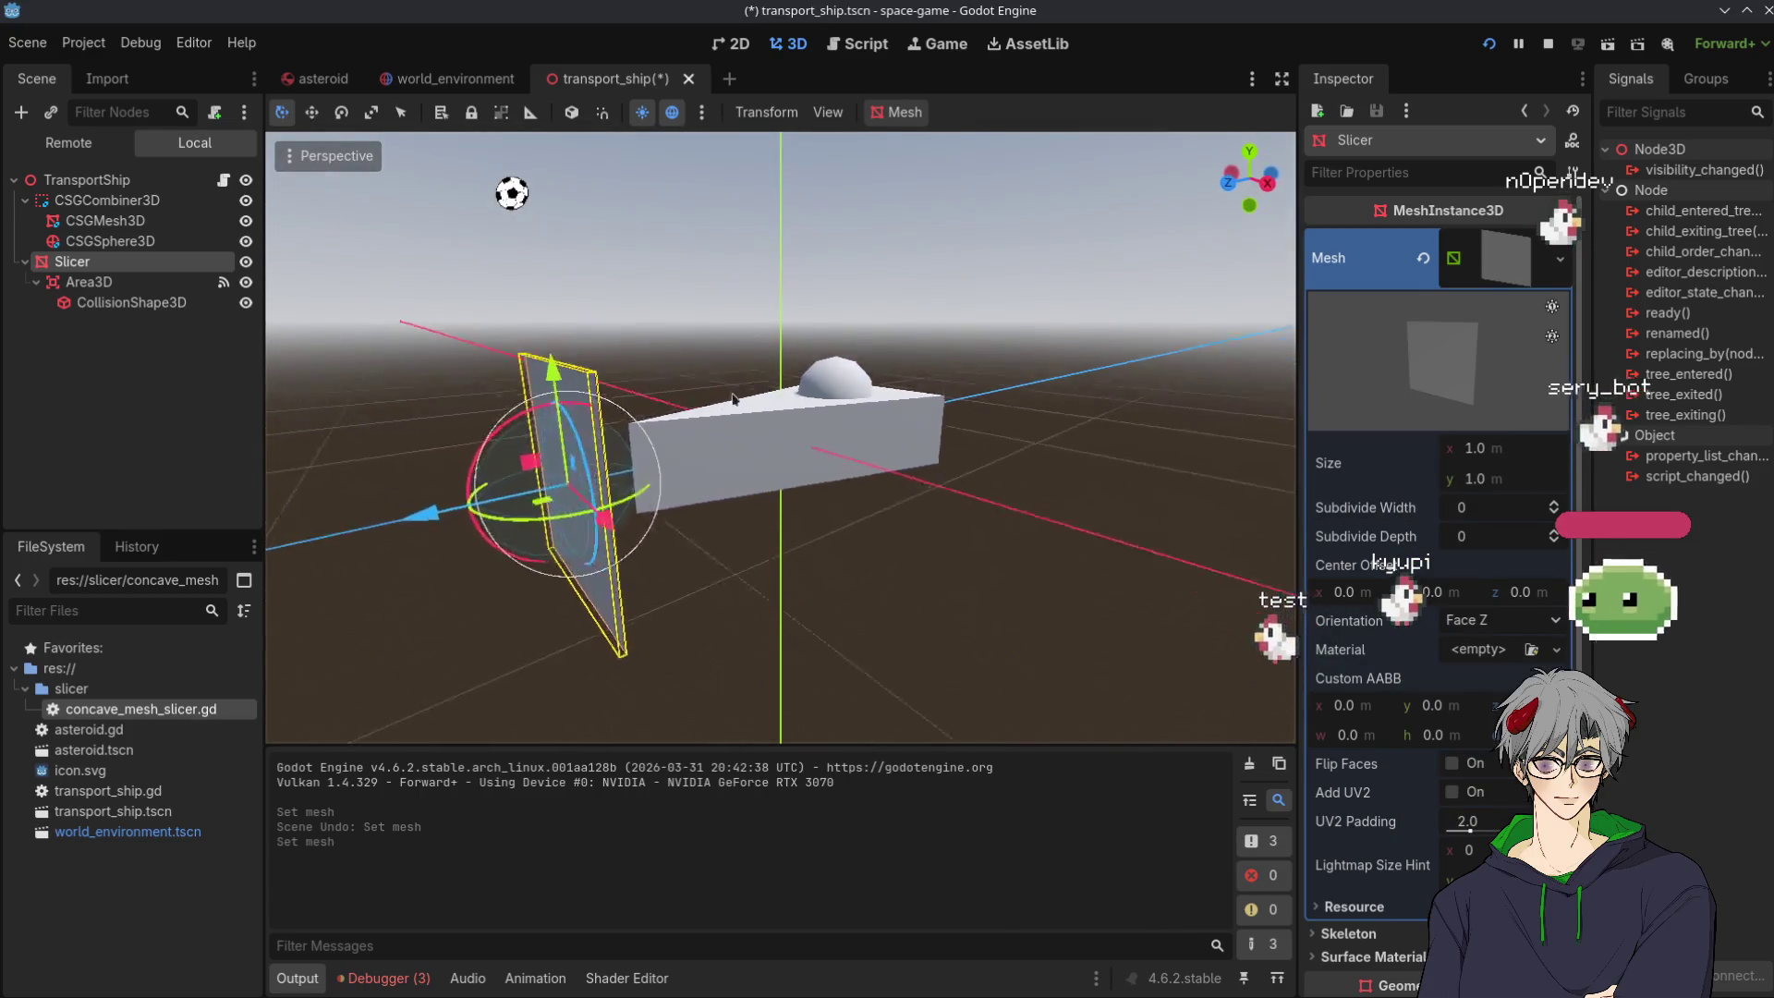
{"action": "mouse_move", "coordinate": [894, 399]}
{"action": "left_mouse_down"}
{"action": "mouse_move", "coordinate": [693, 455]}
{"action": "mouse_move", "coordinate": [661, 493]}
{"action": "mouse_move", "coordinate": [612, 459]}
{"action": "mouse_move", "coordinate": [433, 448]}
{"action": "mouse_move", "coordinate": [721, 610]}
{"action": "mouse_move", "coordinate": [876, 668]}
{"action": "mouse_move", "coordinate": [863, 622]}
{"action": "mouse_move", "coordinate": [899, 305]}
{"action": "left_mouse_up"}
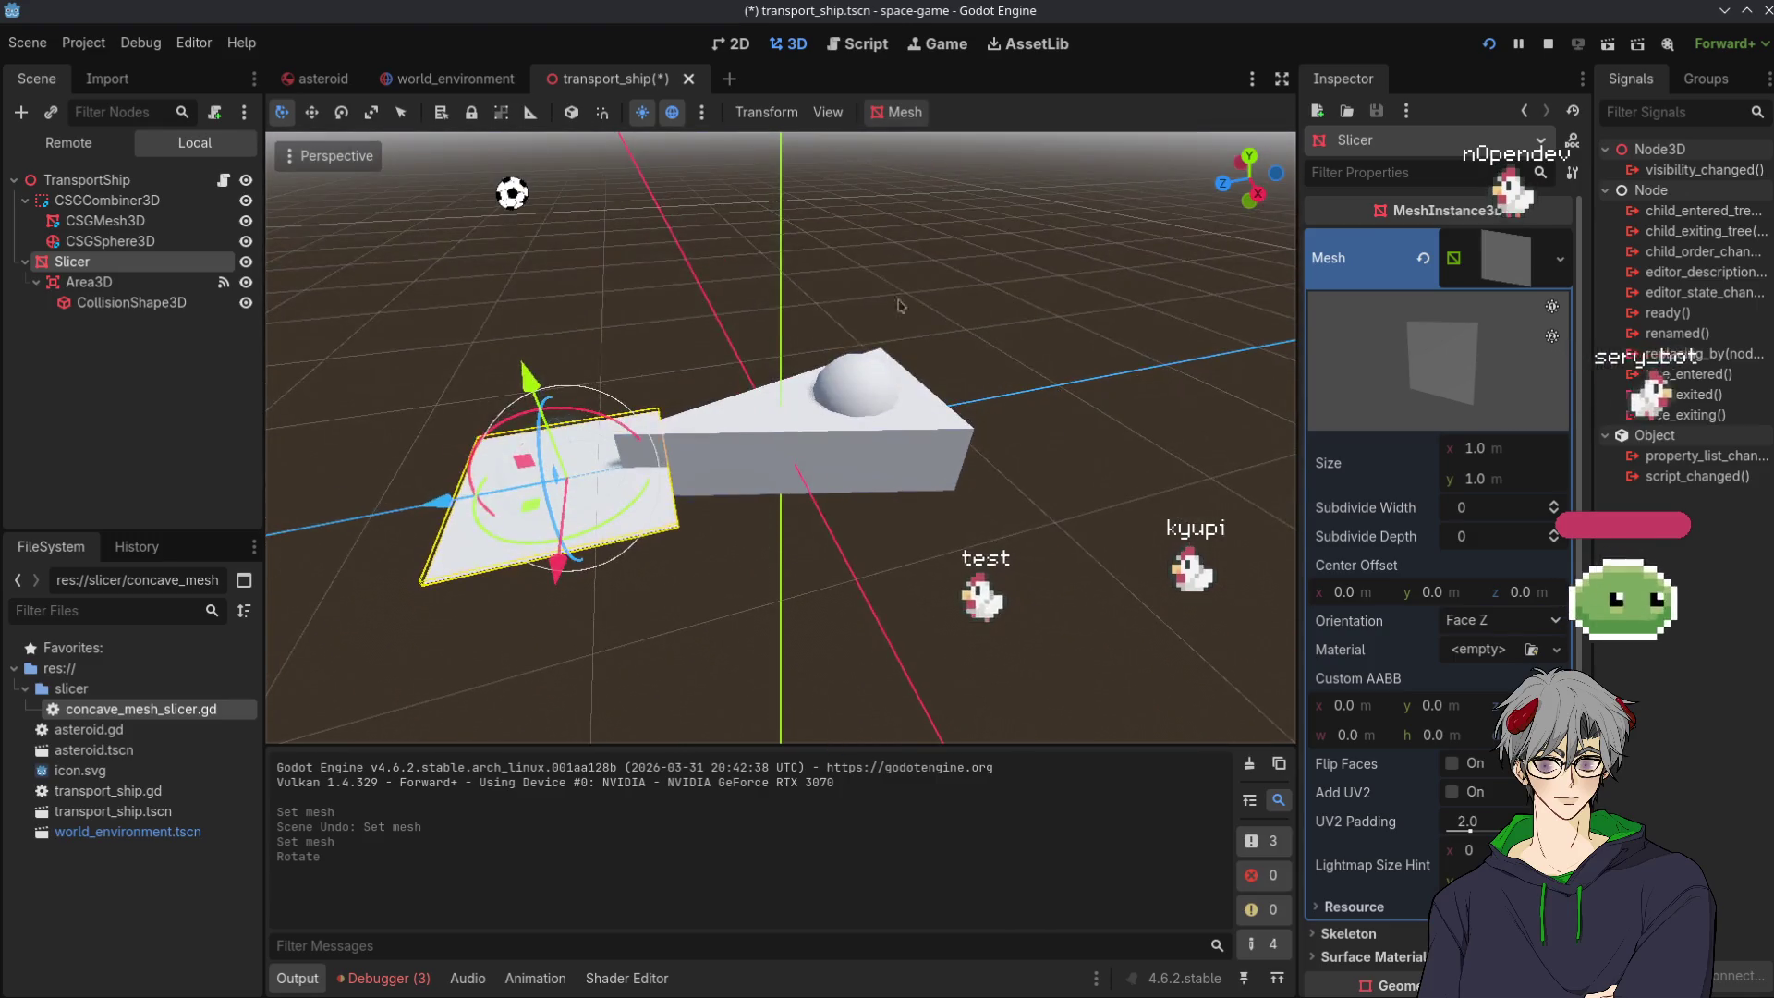
{"action": "left_click", "coordinate": [1490, 43]}
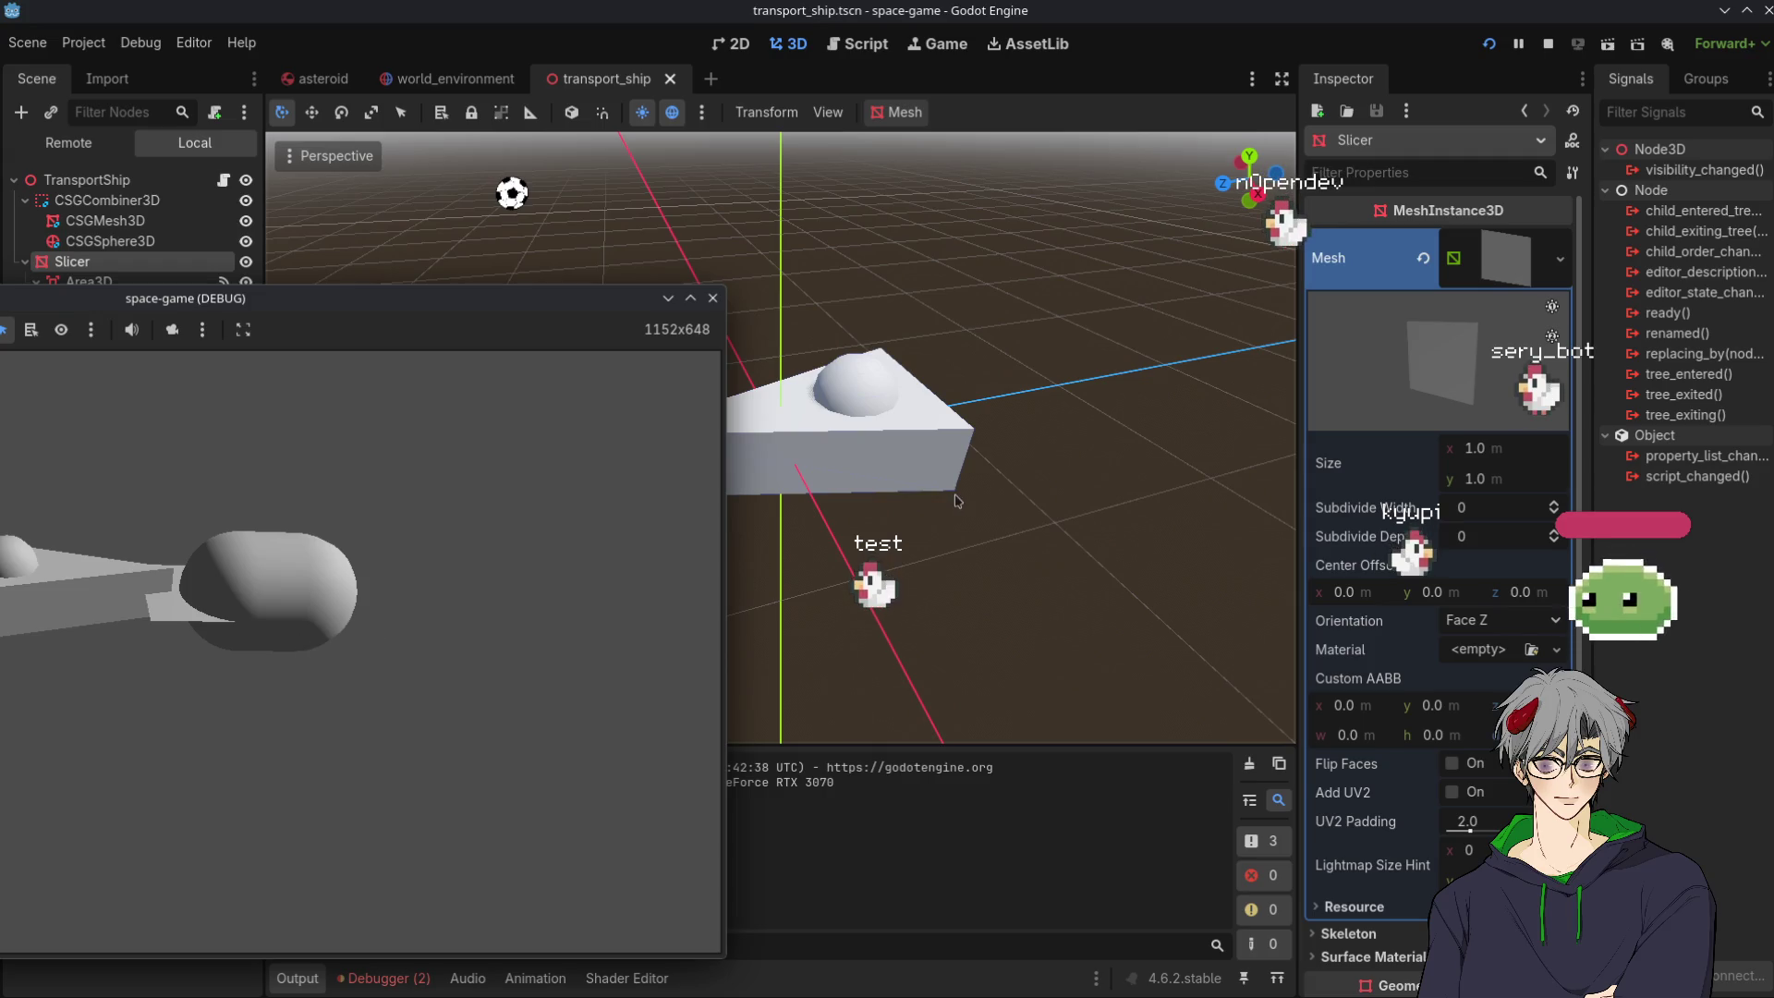
Check the debugger errors, then stop and rerun the game.
{"action": "left_click", "coordinate": [395, 987]}
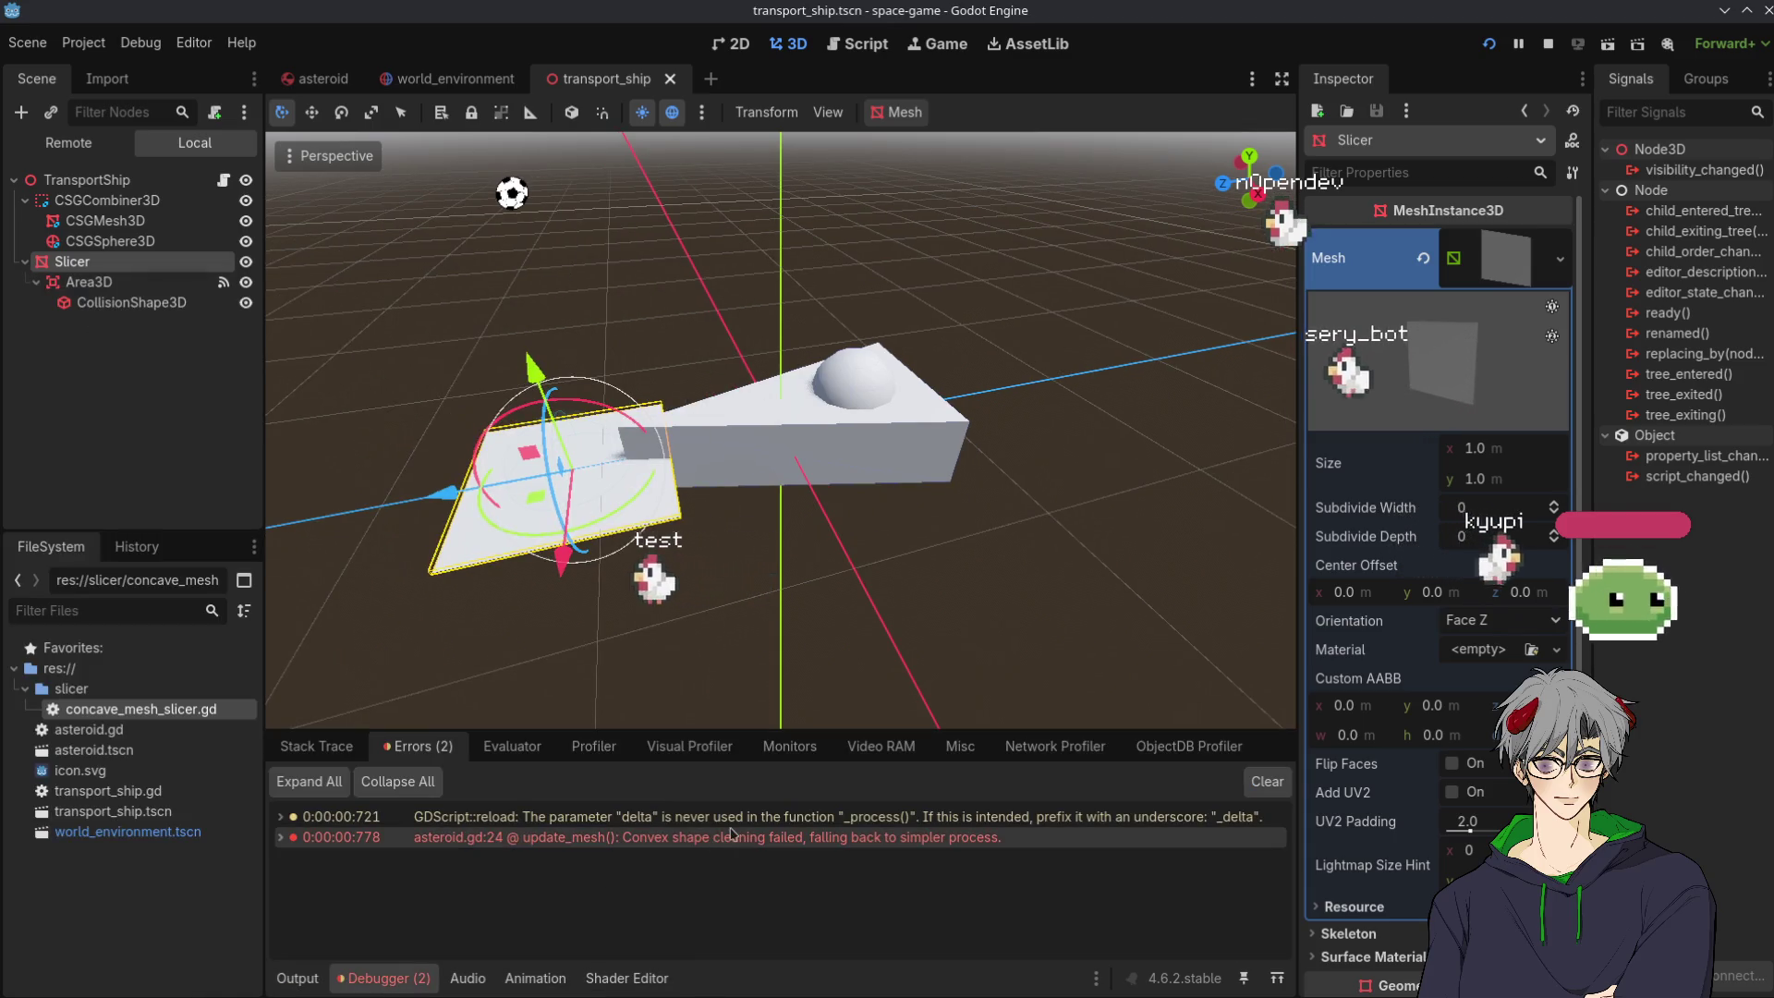
{"action": "key", "text": "F8"}
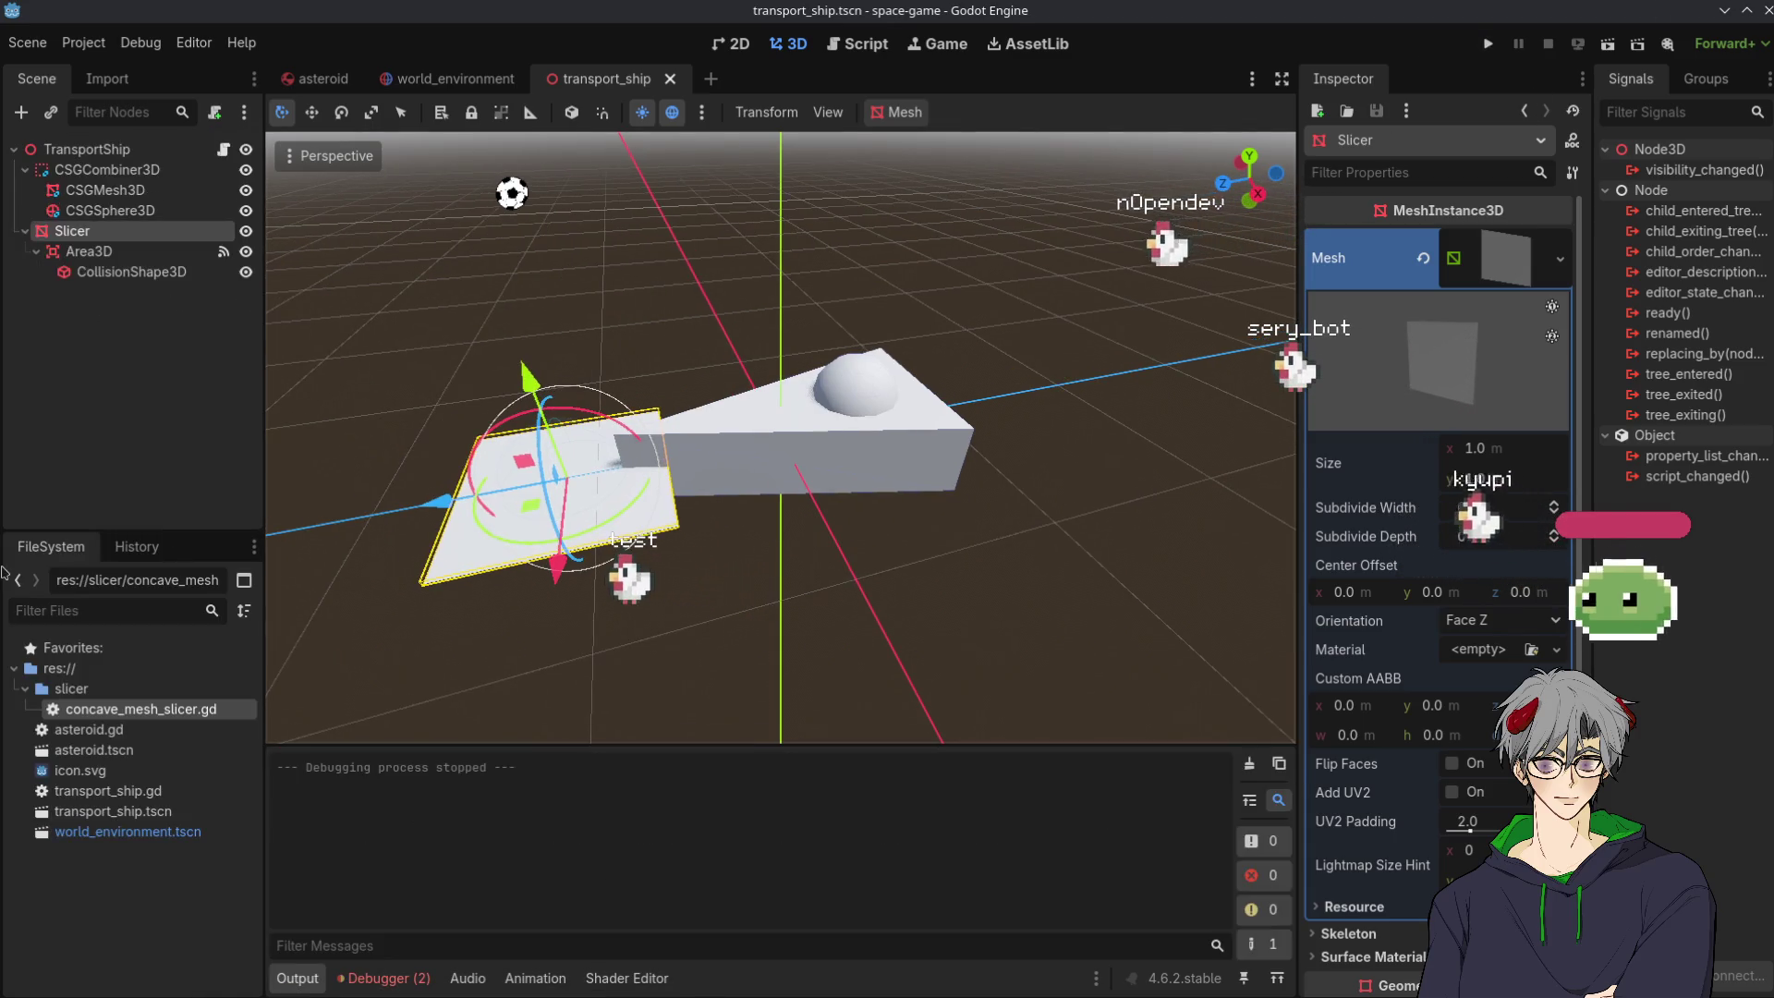
{"action": "key", "text": "F5"}
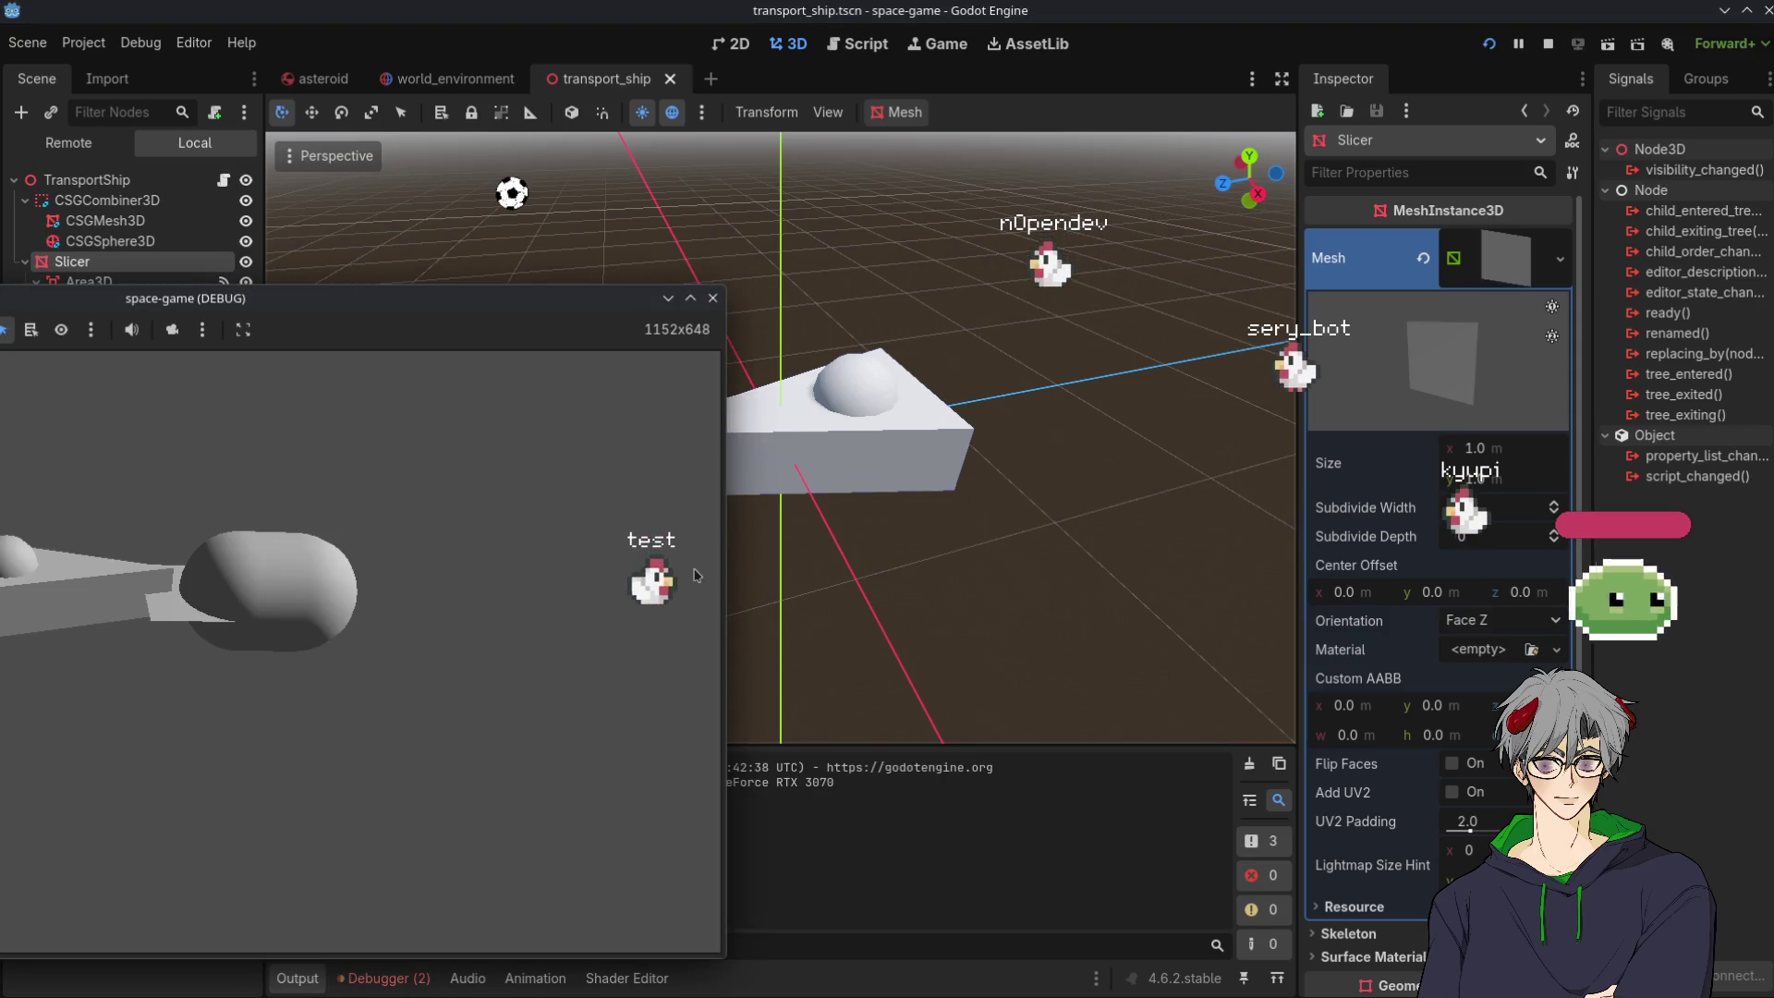
{"action": "left_click", "coordinate": [735, 573]}
Inspect the Slicer's CollisionShape3D, Area3D and Slicer nodes in the Scene tree.
{"action": "left_click", "coordinate": [106, 303]}
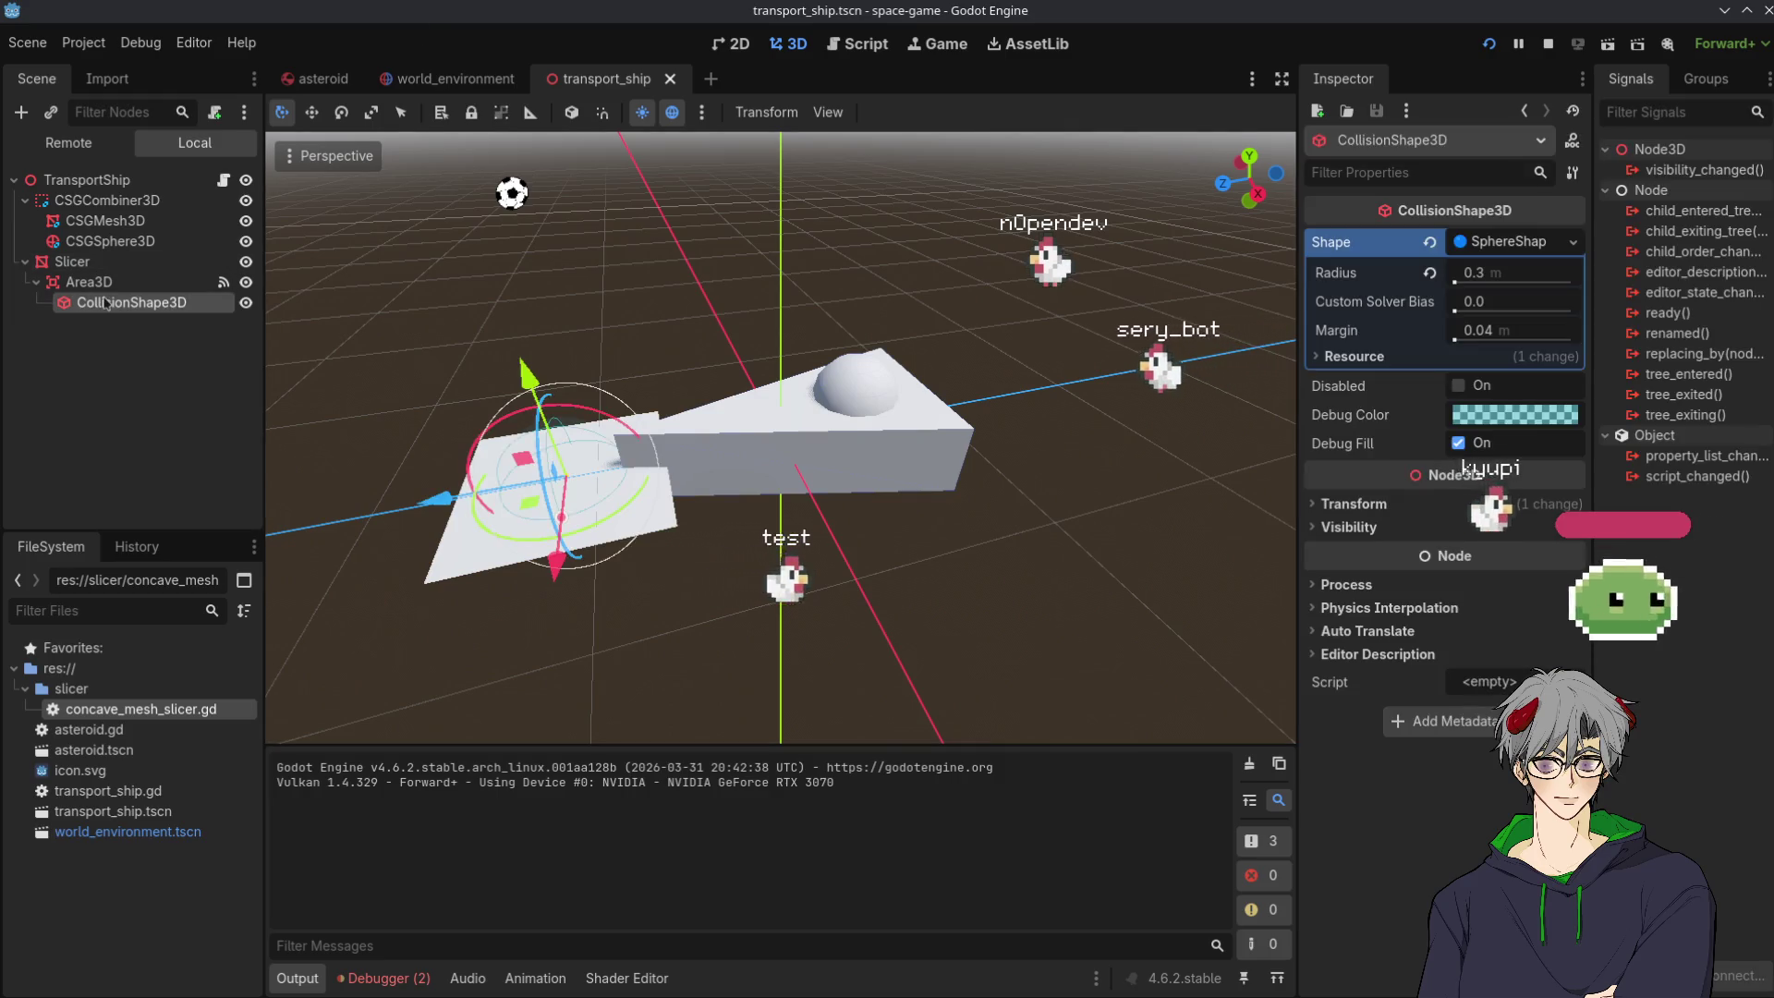
{"action": "left_click", "coordinate": [92, 281]}
{"action": "left_click", "coordinate": [74, 261]}
In transport_ship.gd, replace apply_force with apply_impulse on line 23 via autocomplete.
{"action": "left_click", "coordinate": [224, 180]}
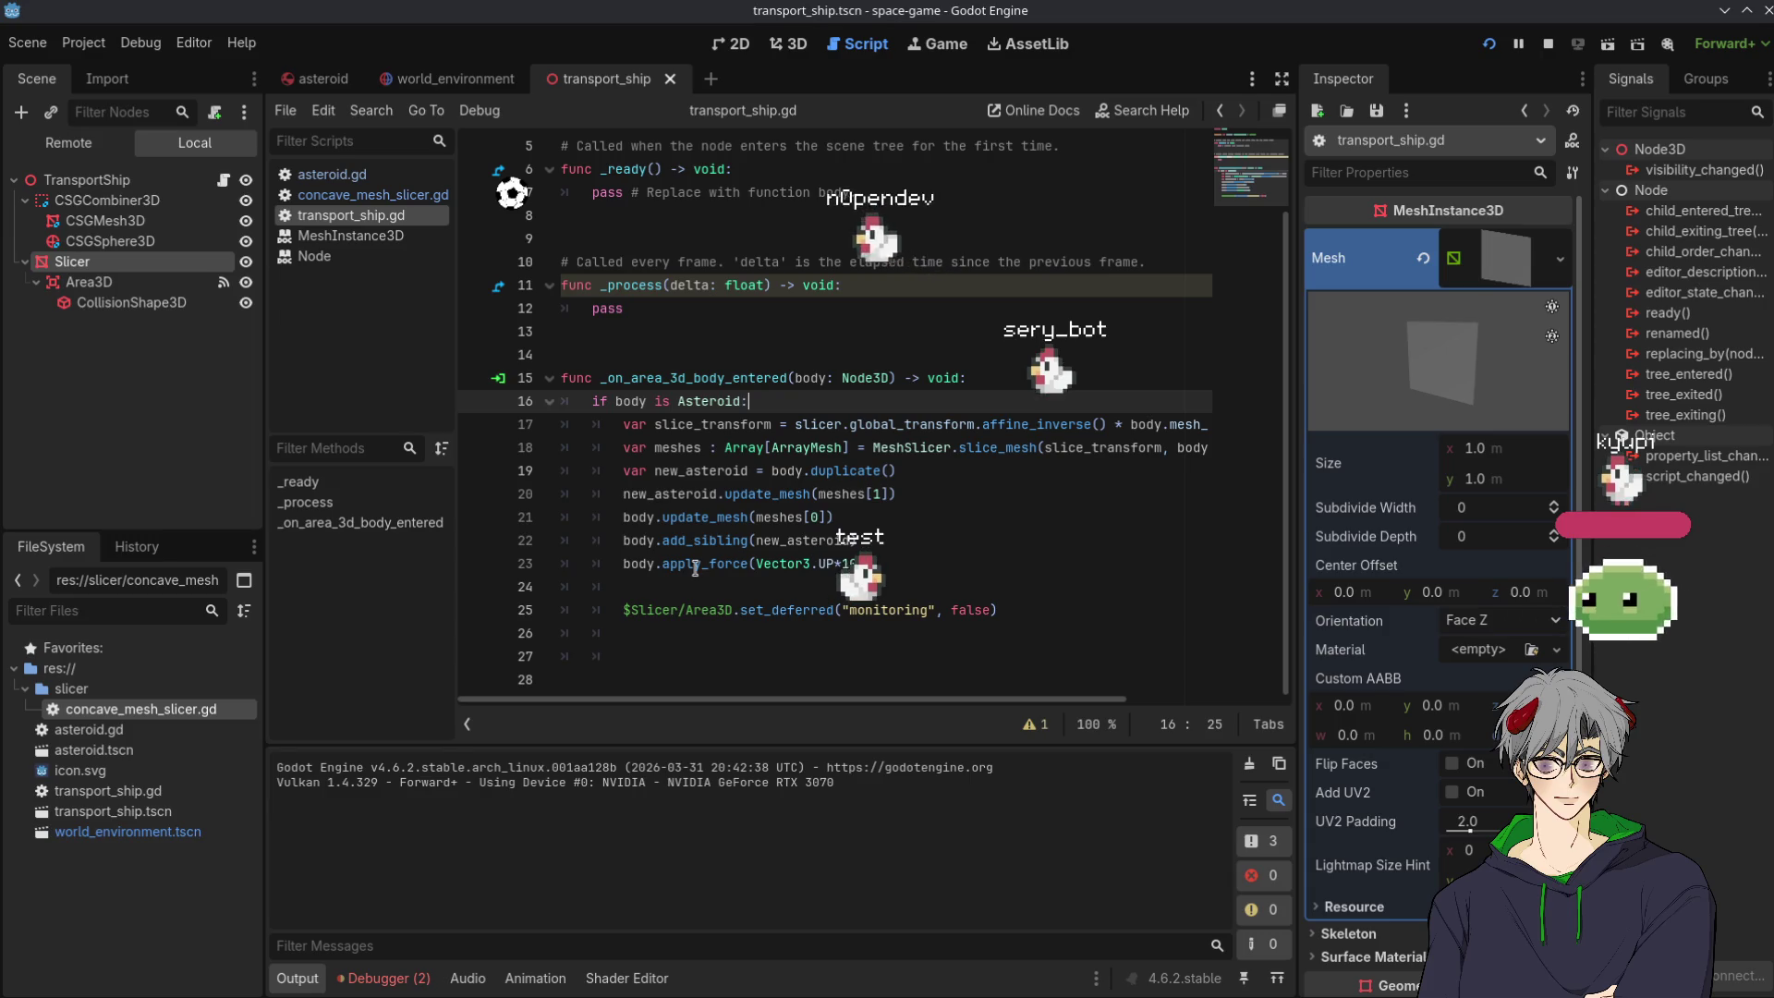
{"action": "mouse_move", "coordinate": [695, 569]}
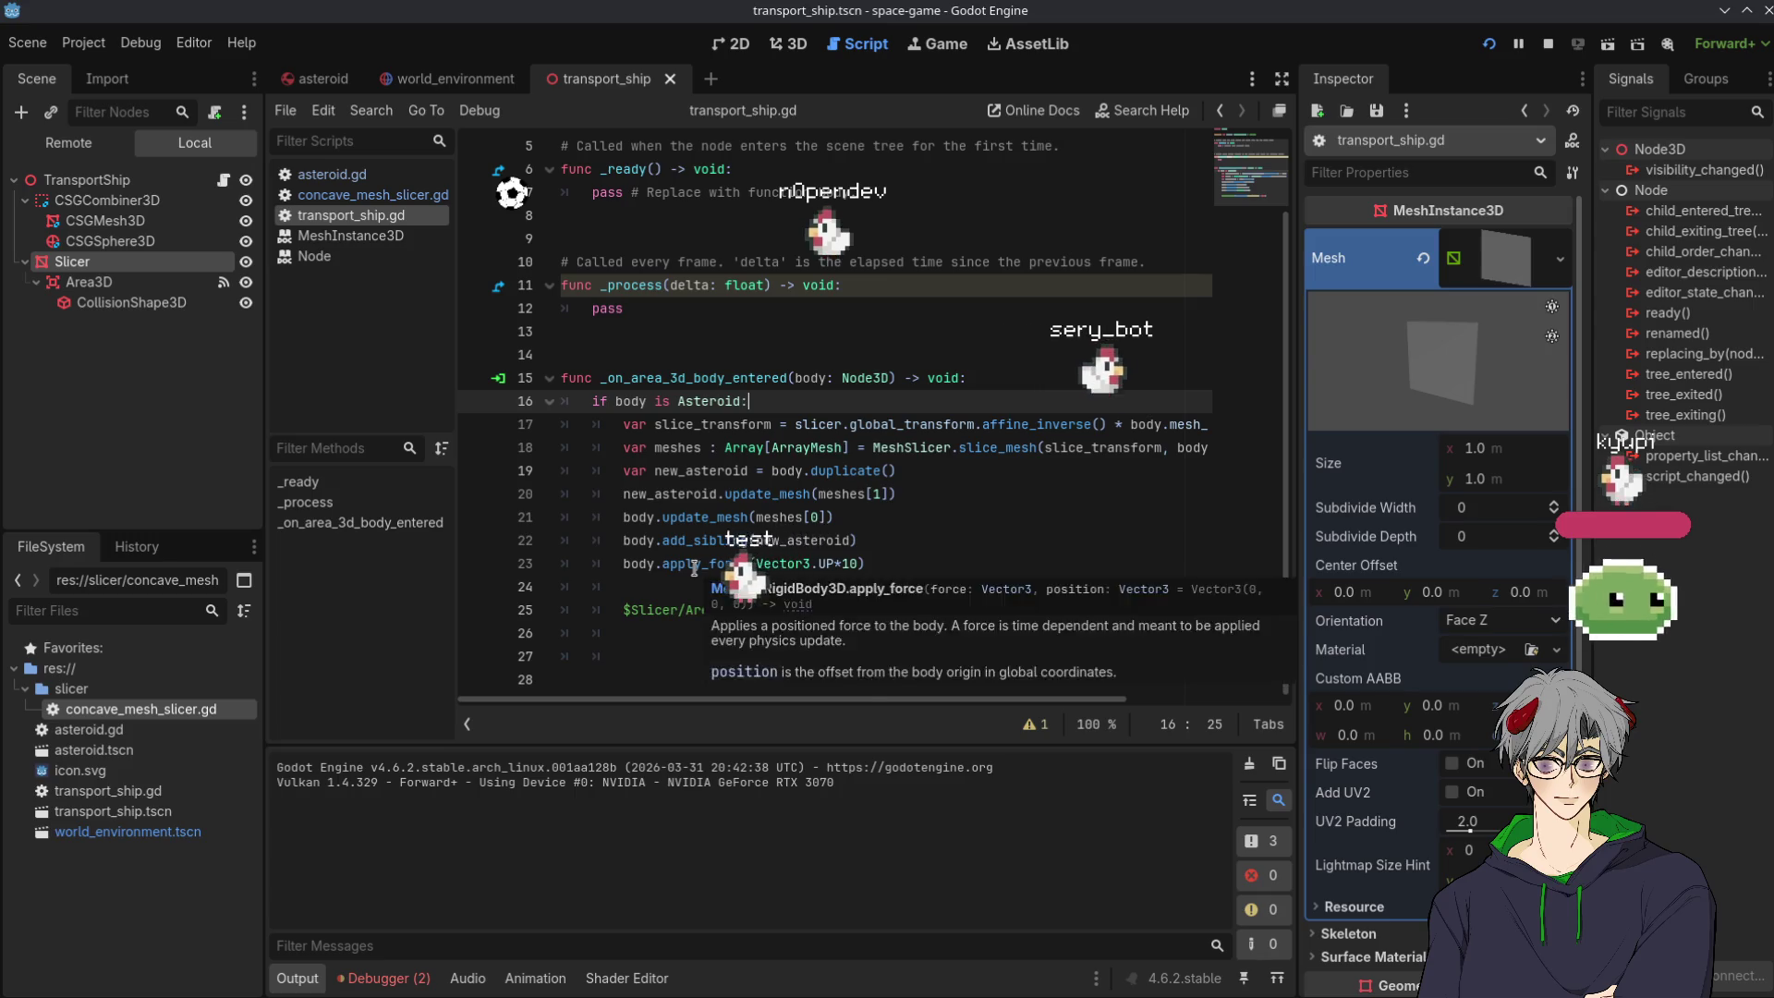
{"action": "double_click", "coordinate": [695, 565]}
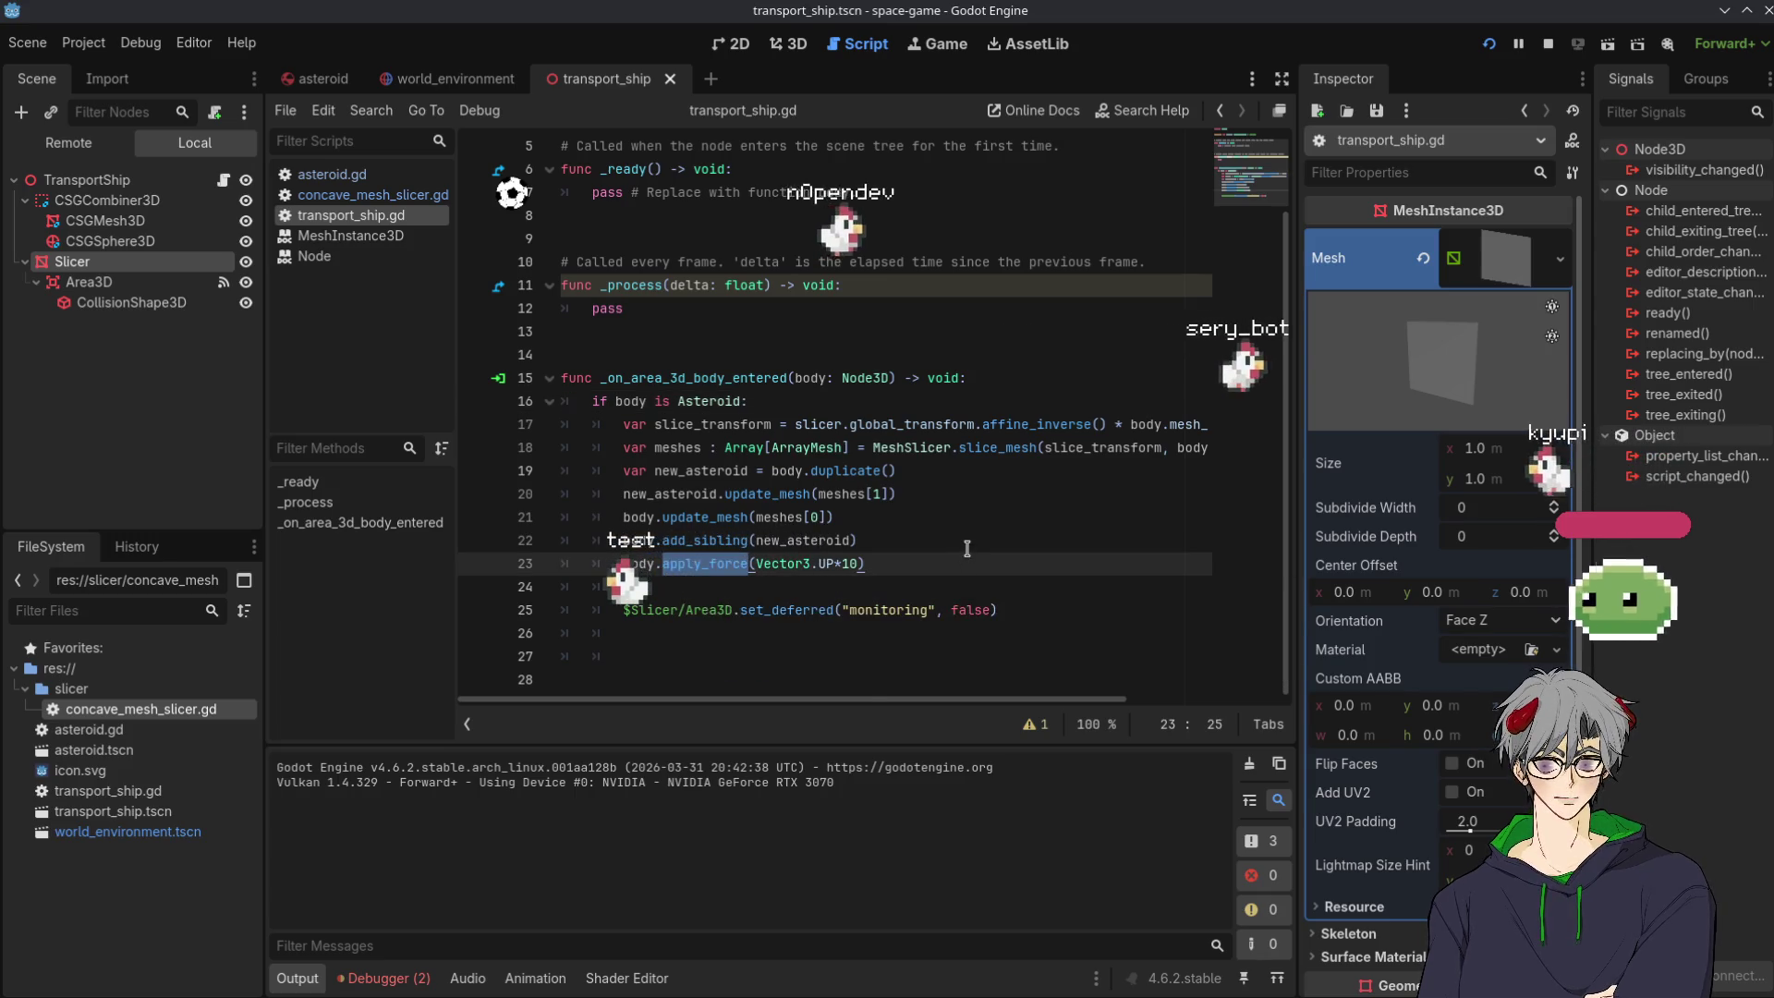
{"action": "type", "text": "apply_i"}
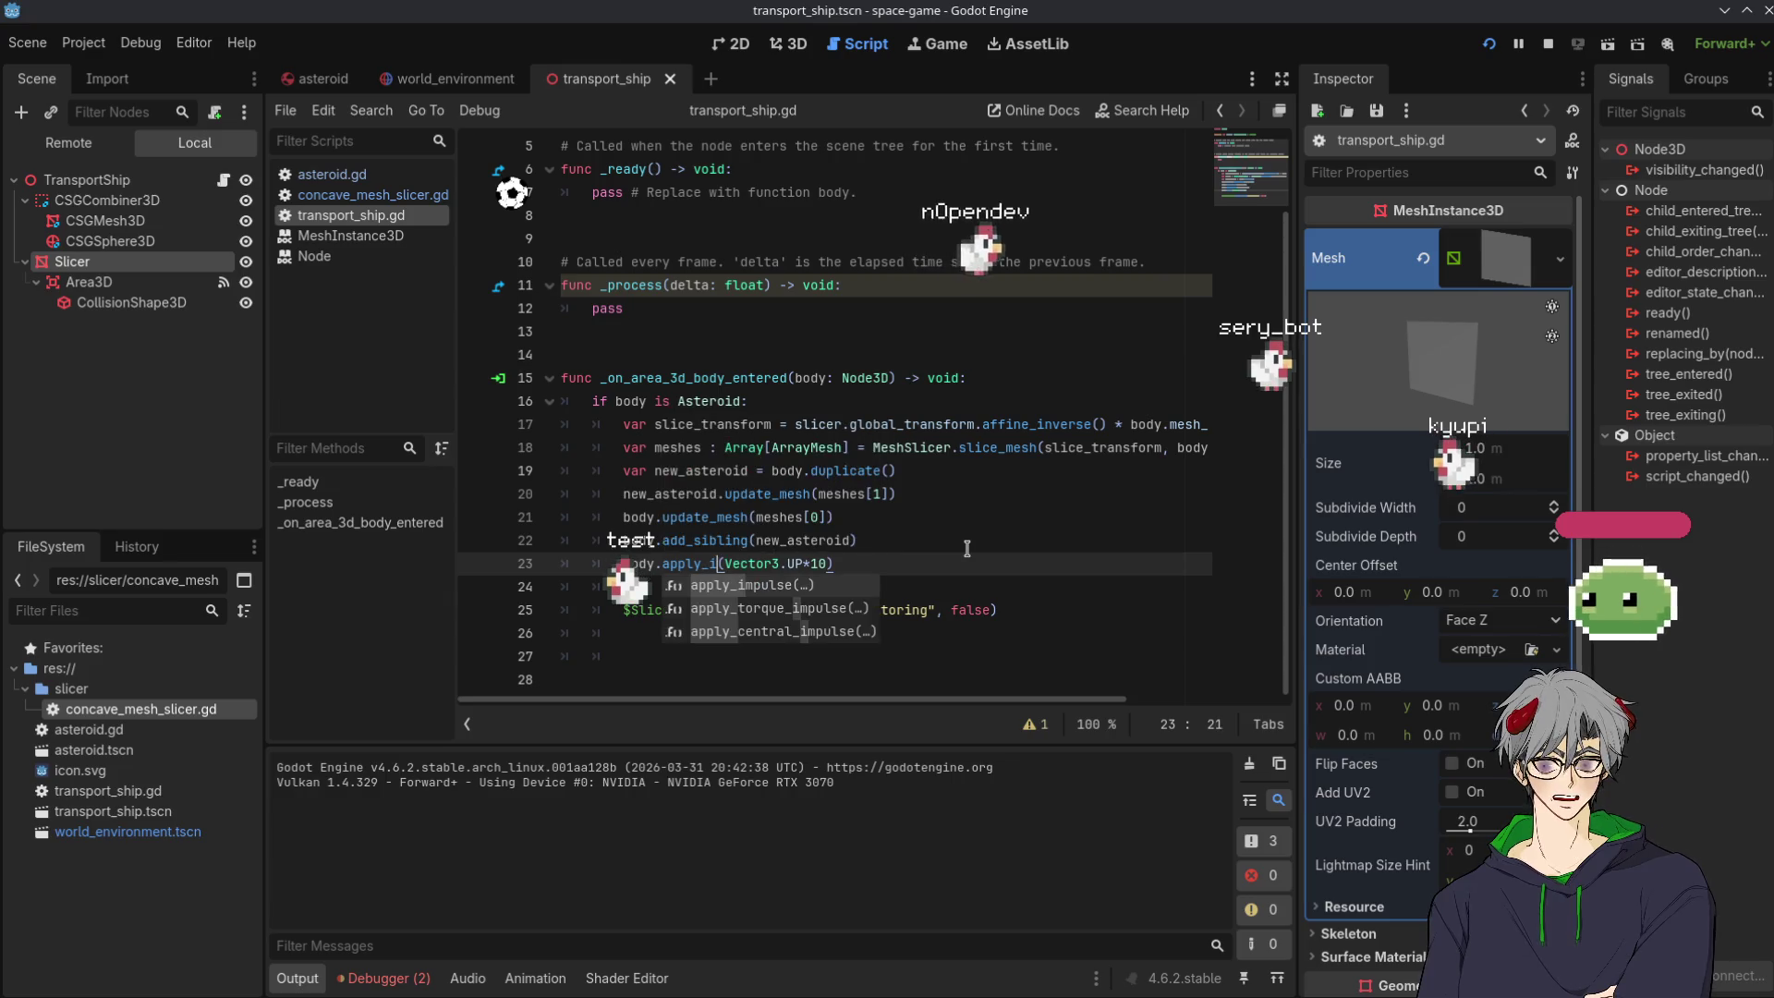
{"action": "key", "text": "Return"}
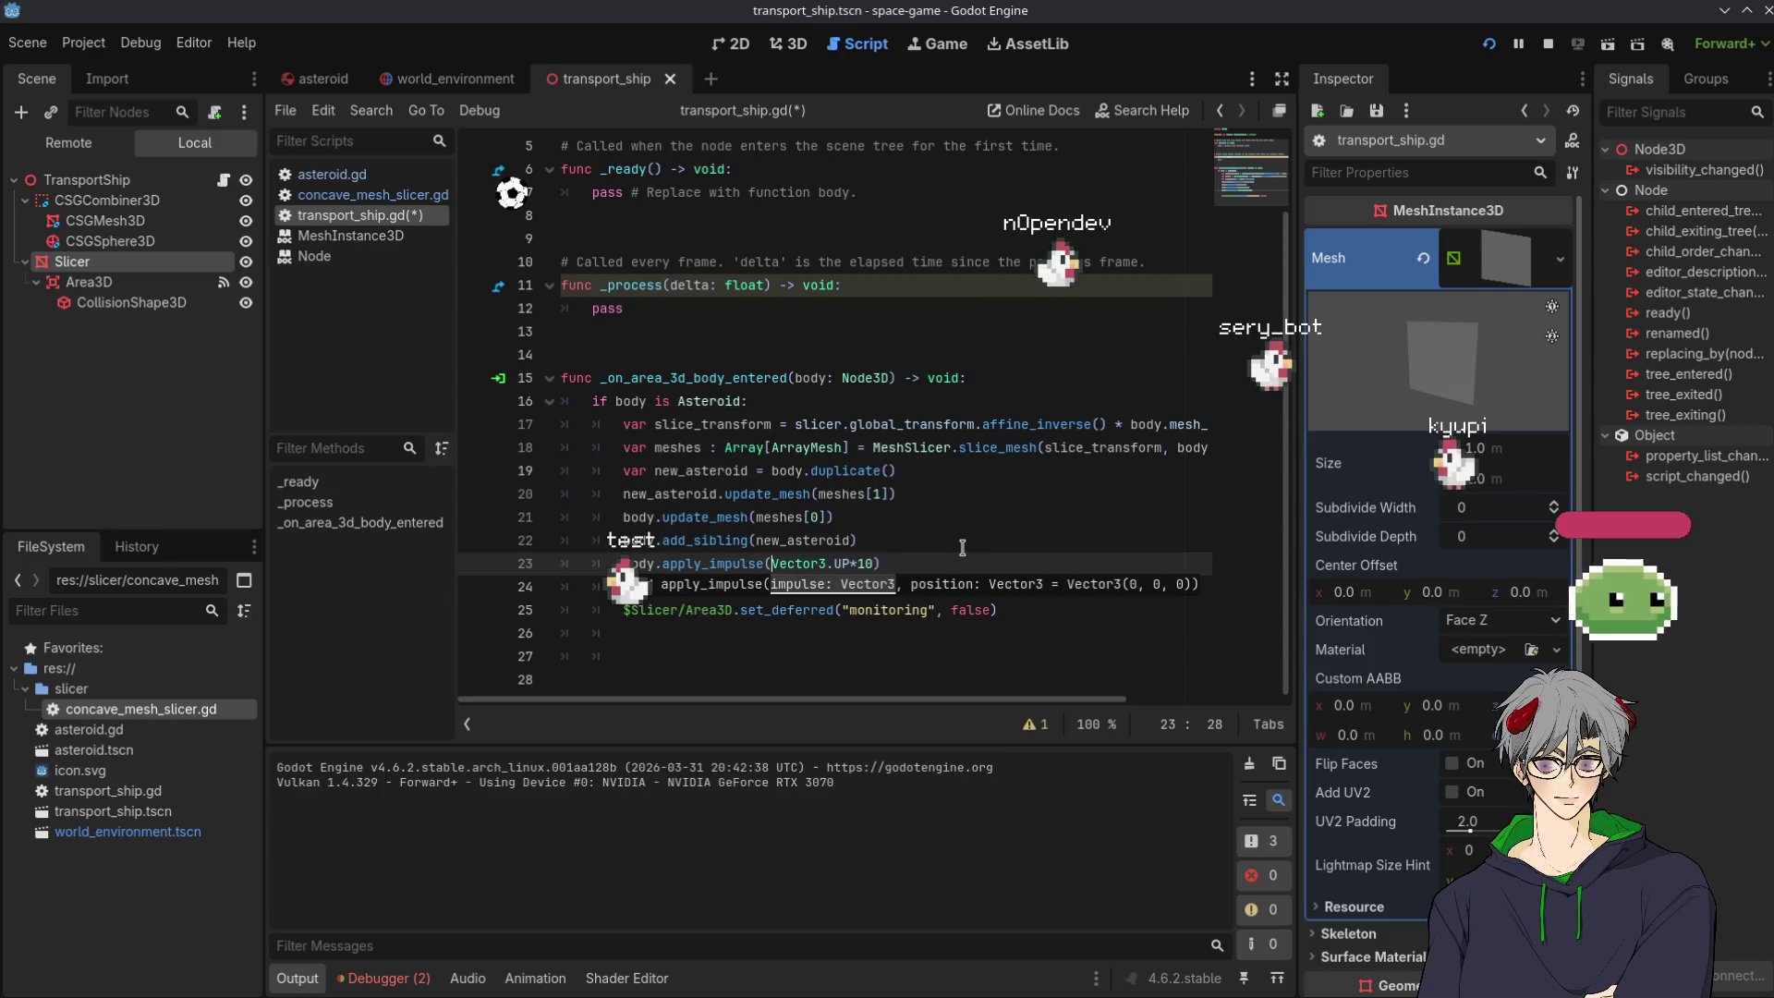
{"action": "left_click", "coordinate": [962, 548]}
{"action": "mouse_move", "coordinate": [719, 559]}
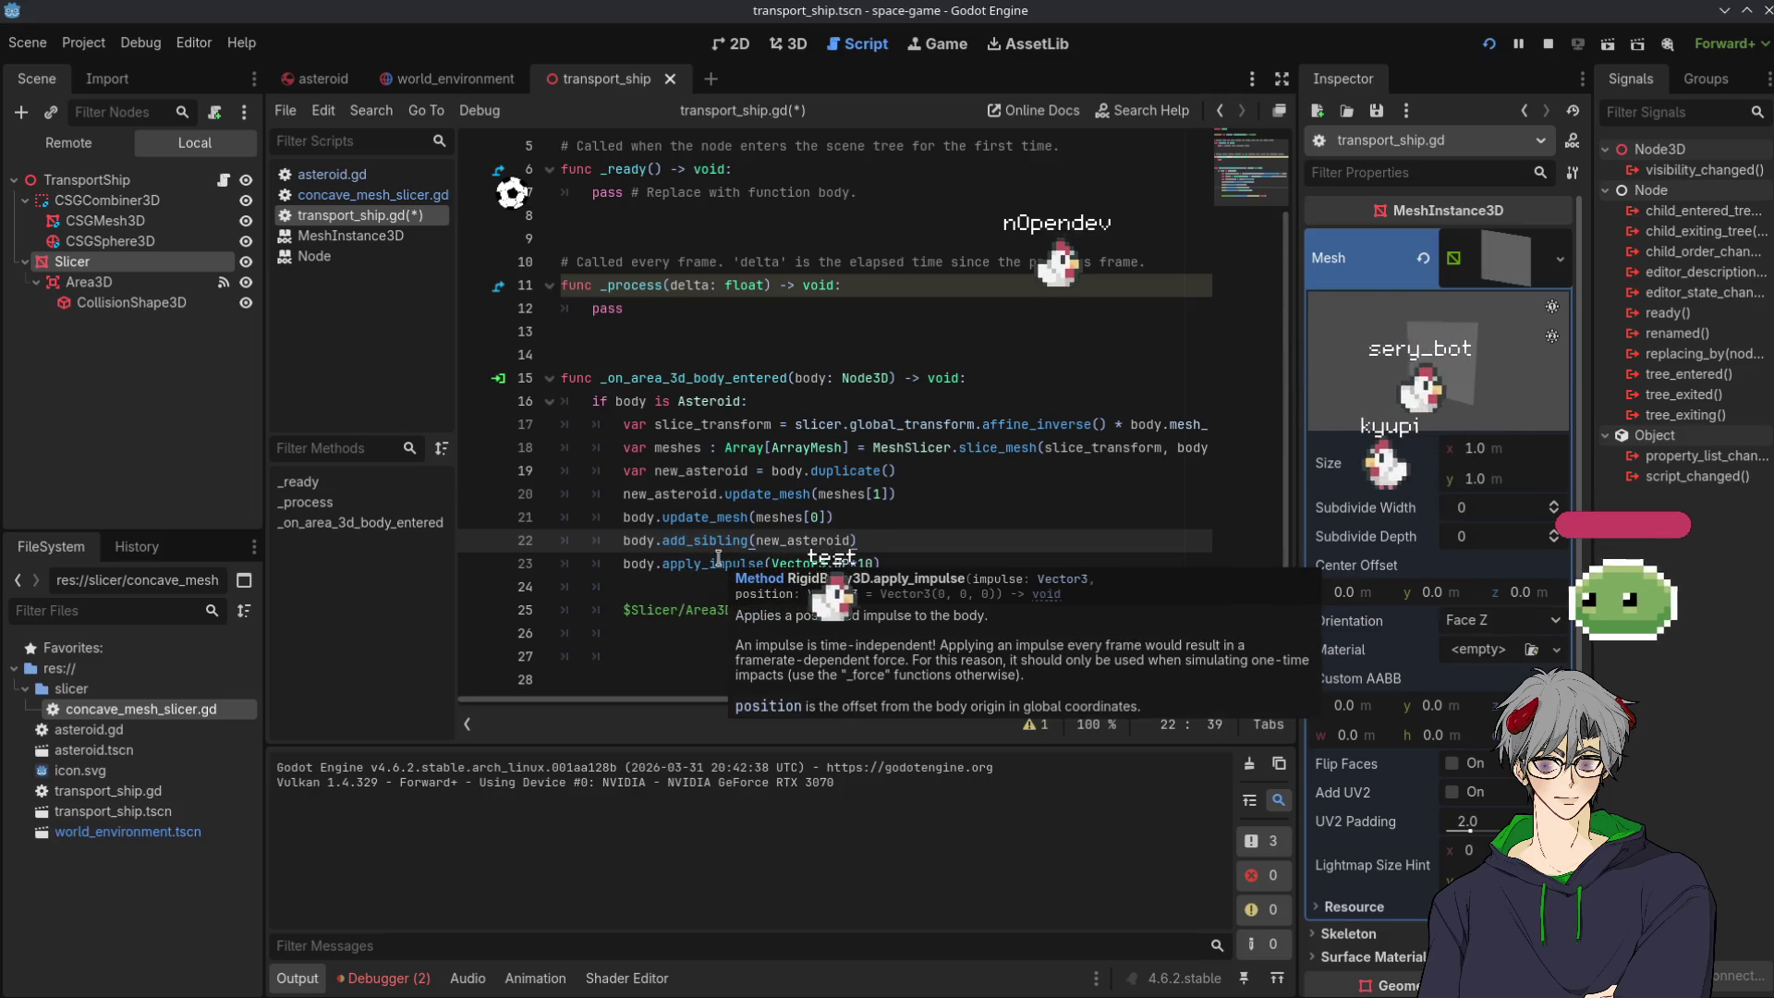
Stop and relaunch the game to test the impulse-based slicing.
{"action": "left_click", "coordinate": [1491, 43]}
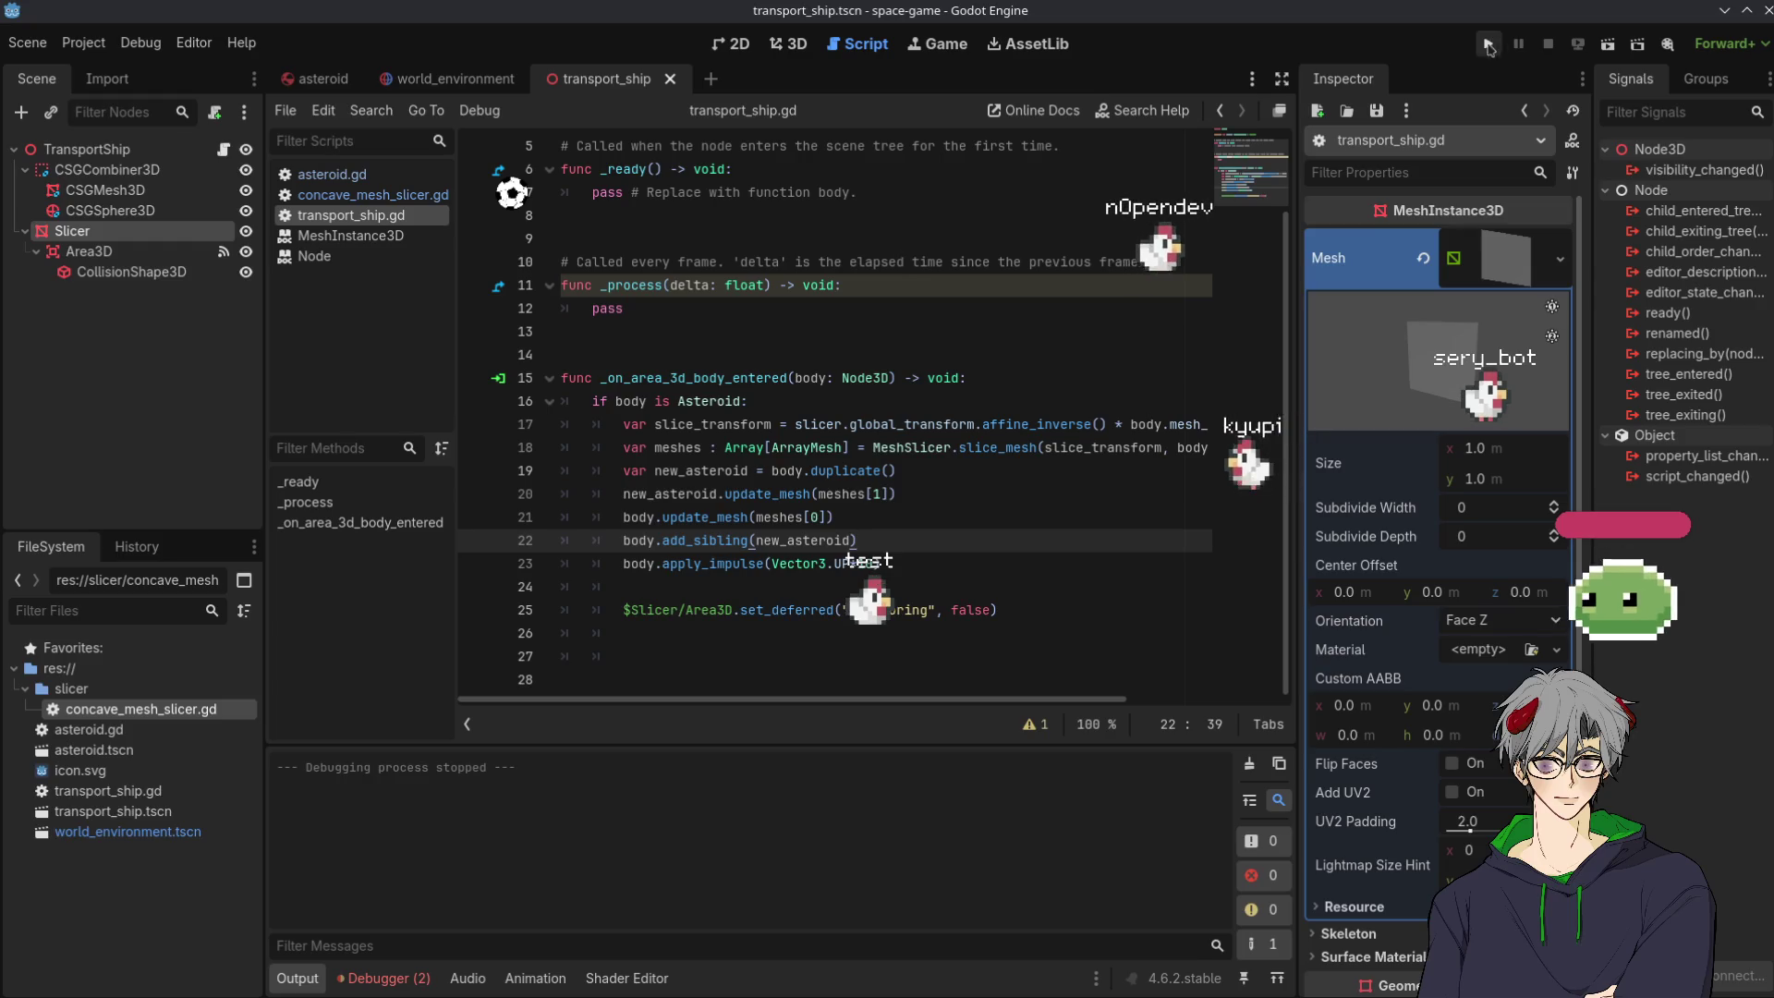
{"action": "left_click", "coordinate": [1487, 46]}
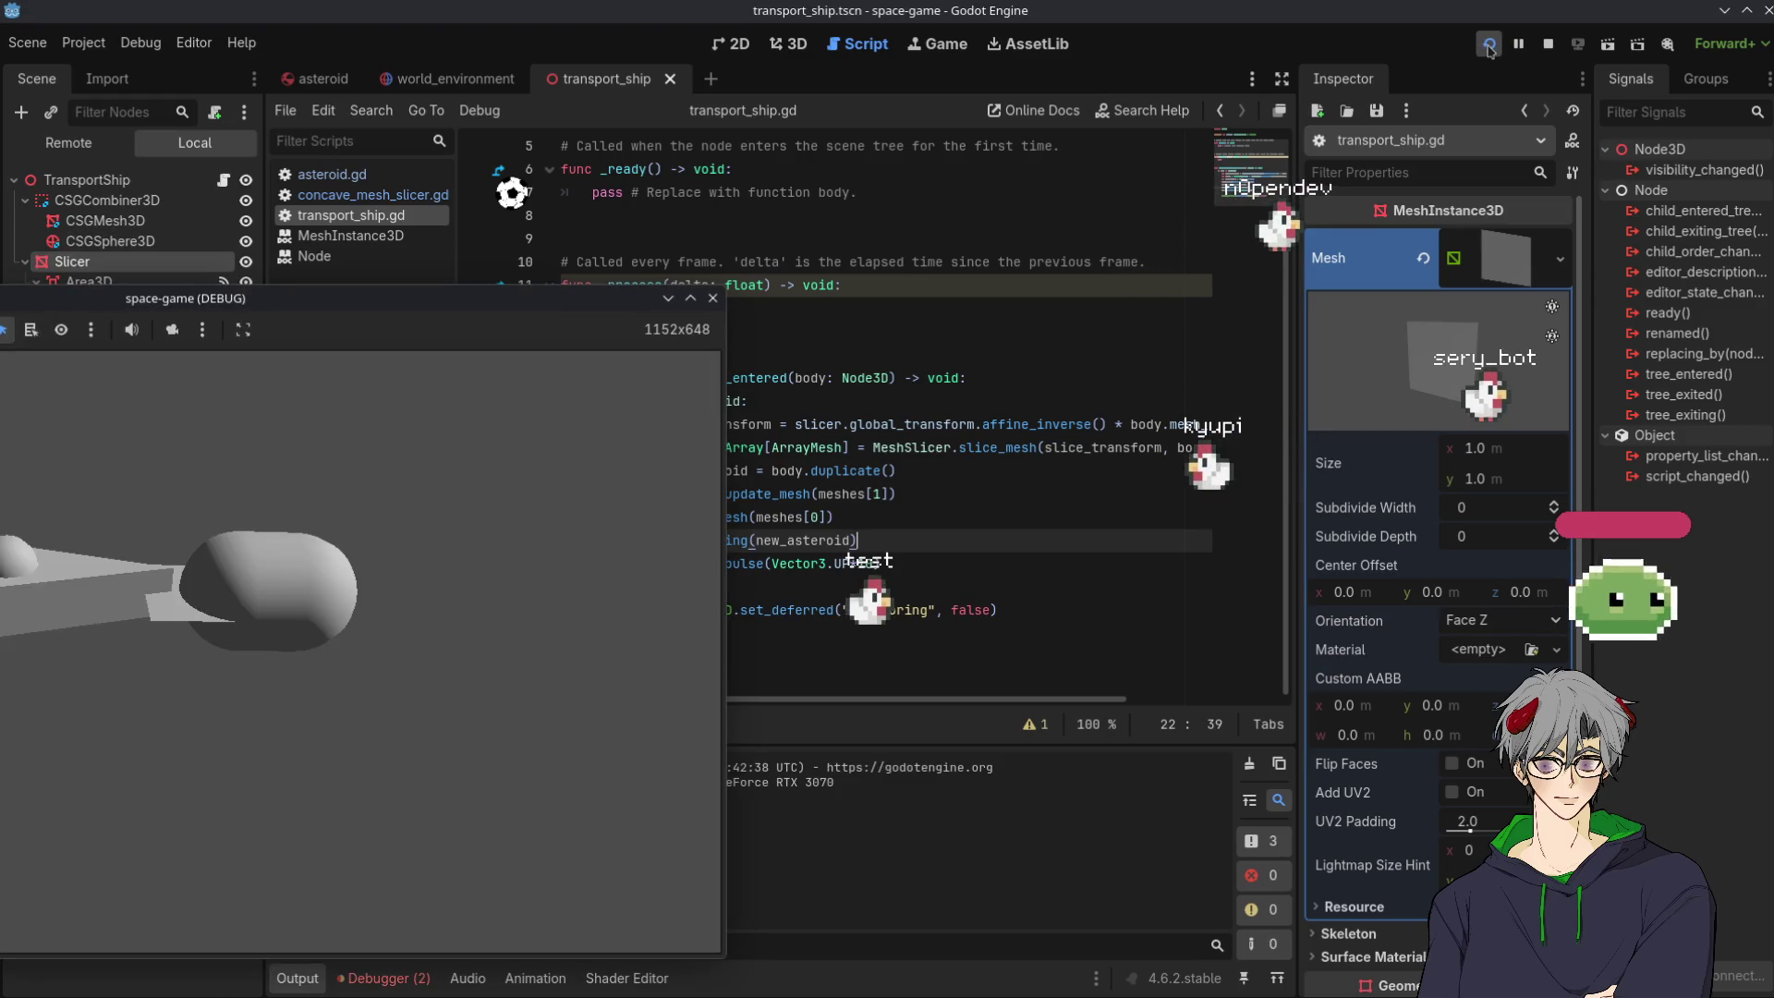
{"action": "left_click", "coordinate": [1098, 494]}
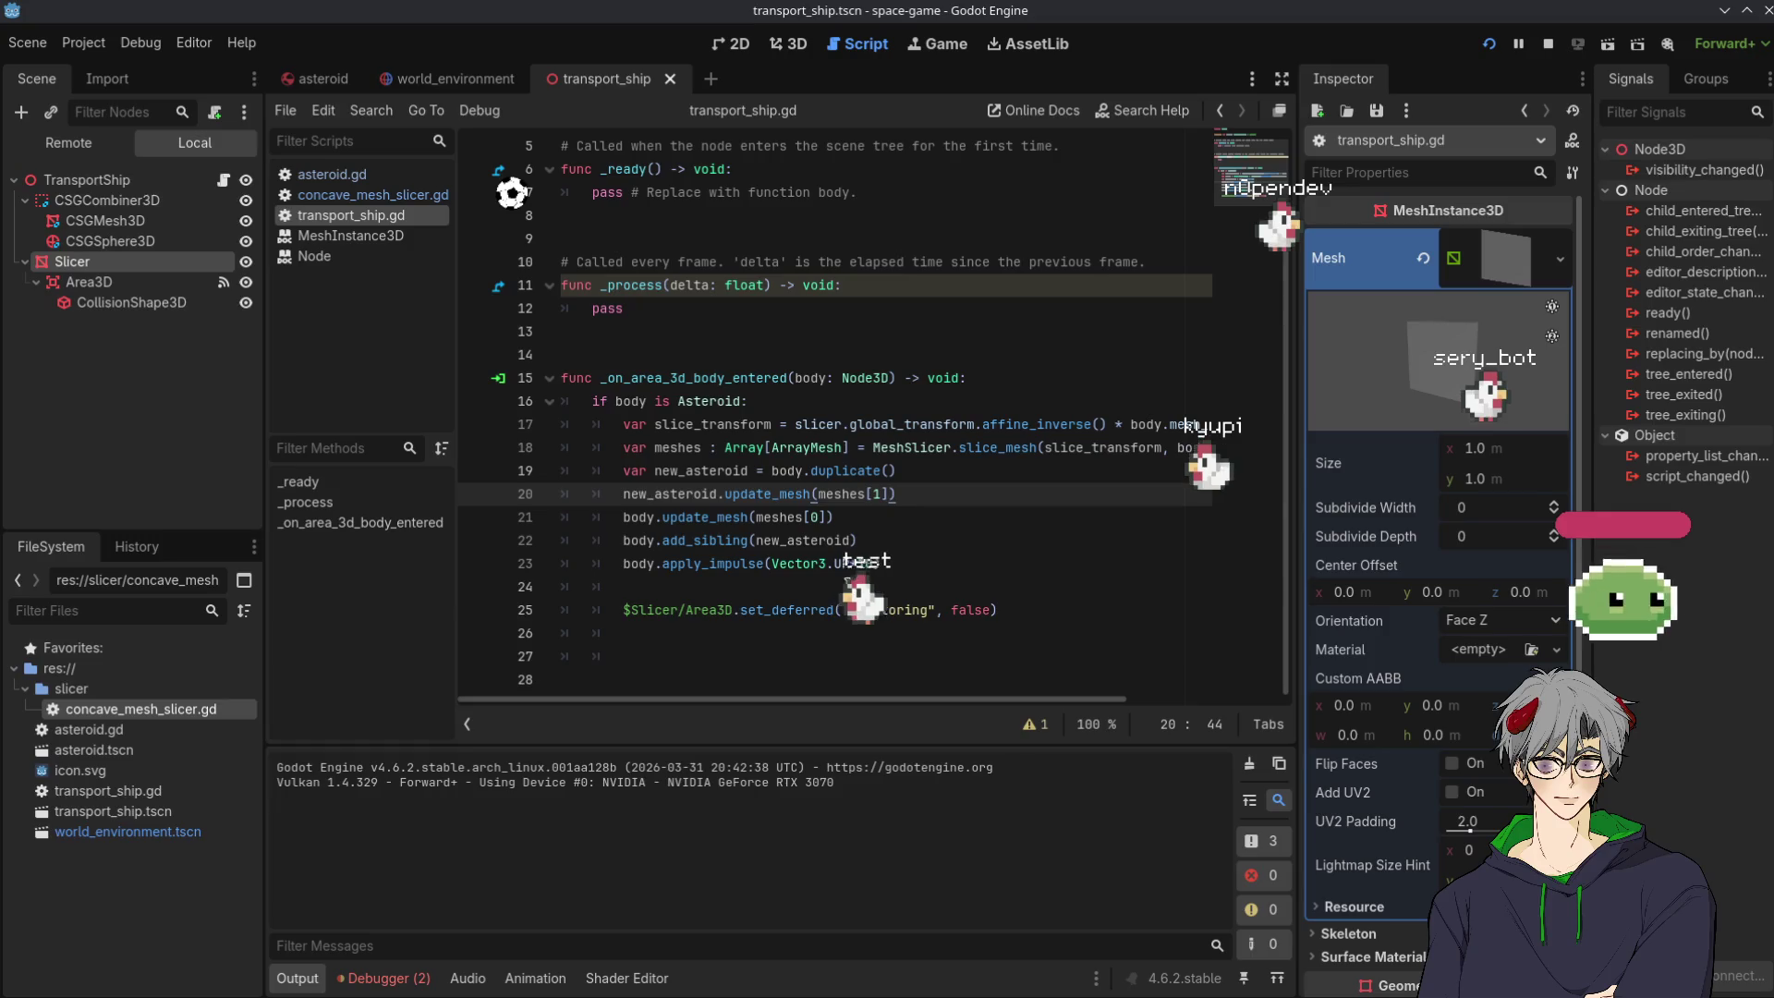
Raise line 23's impulse to Vector3.UP*1000000 and run the game again.
{"action": "left_click", "coordinate": [875, 564]}
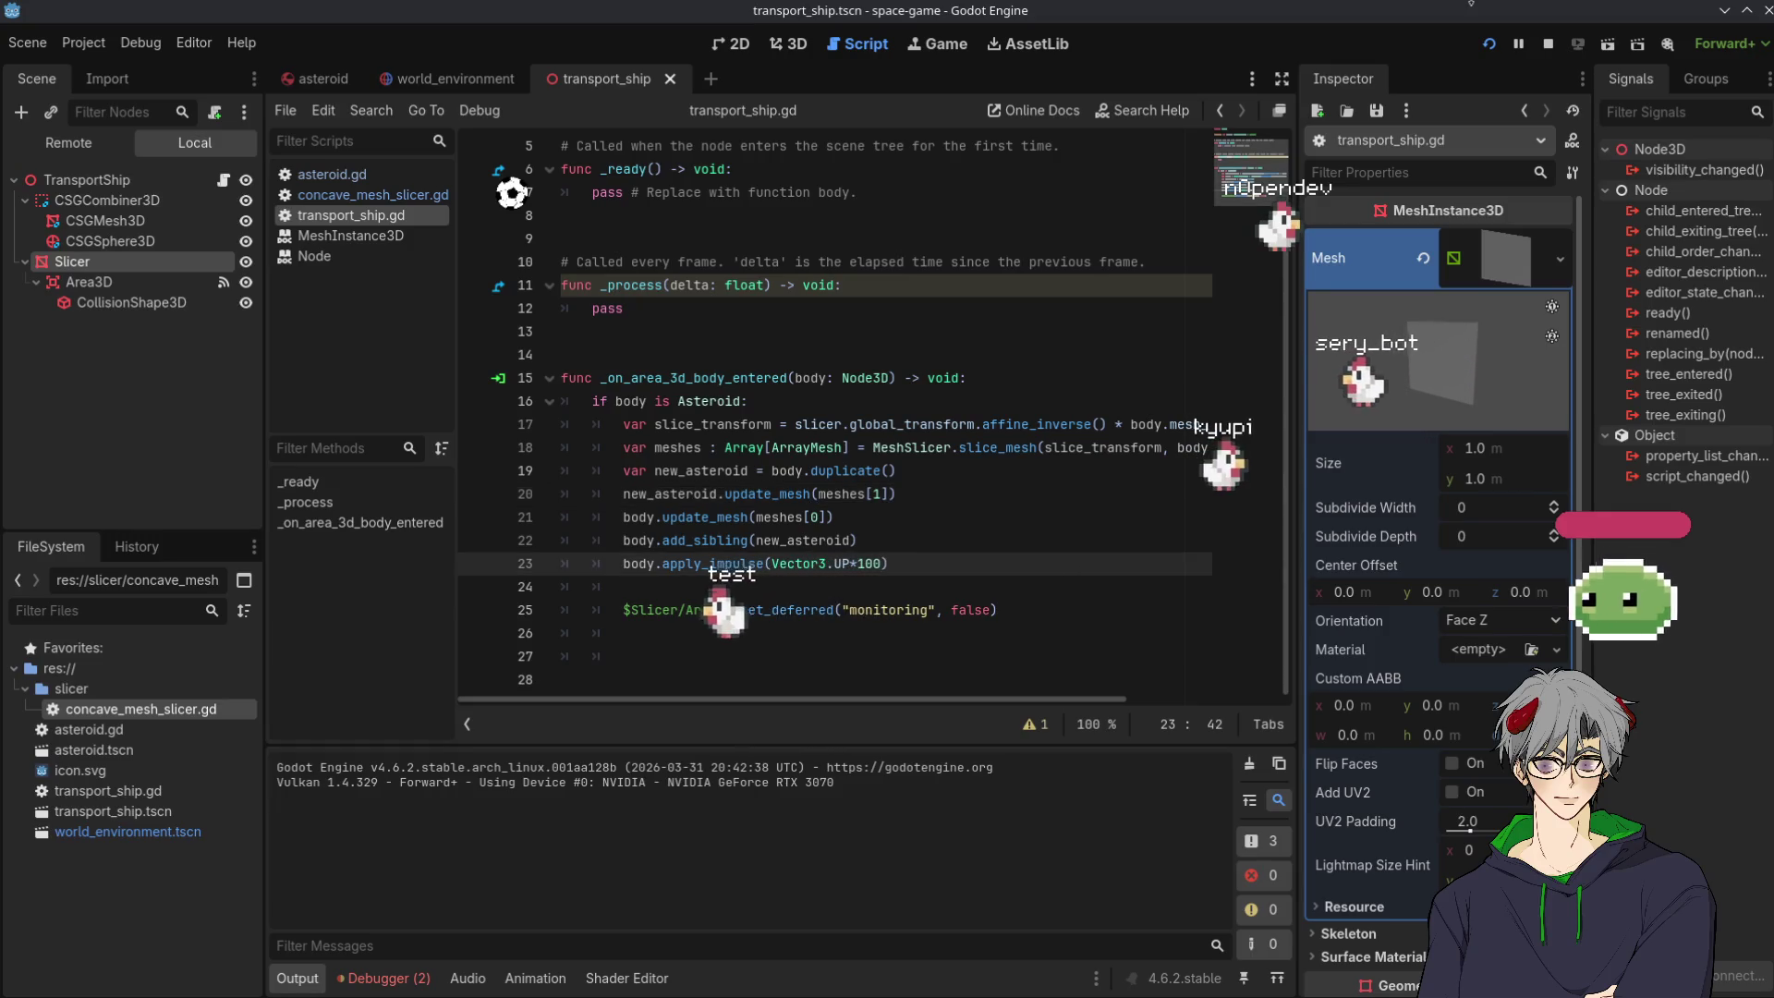
{"action": "left_click", "coordinate": [1487, 46]}
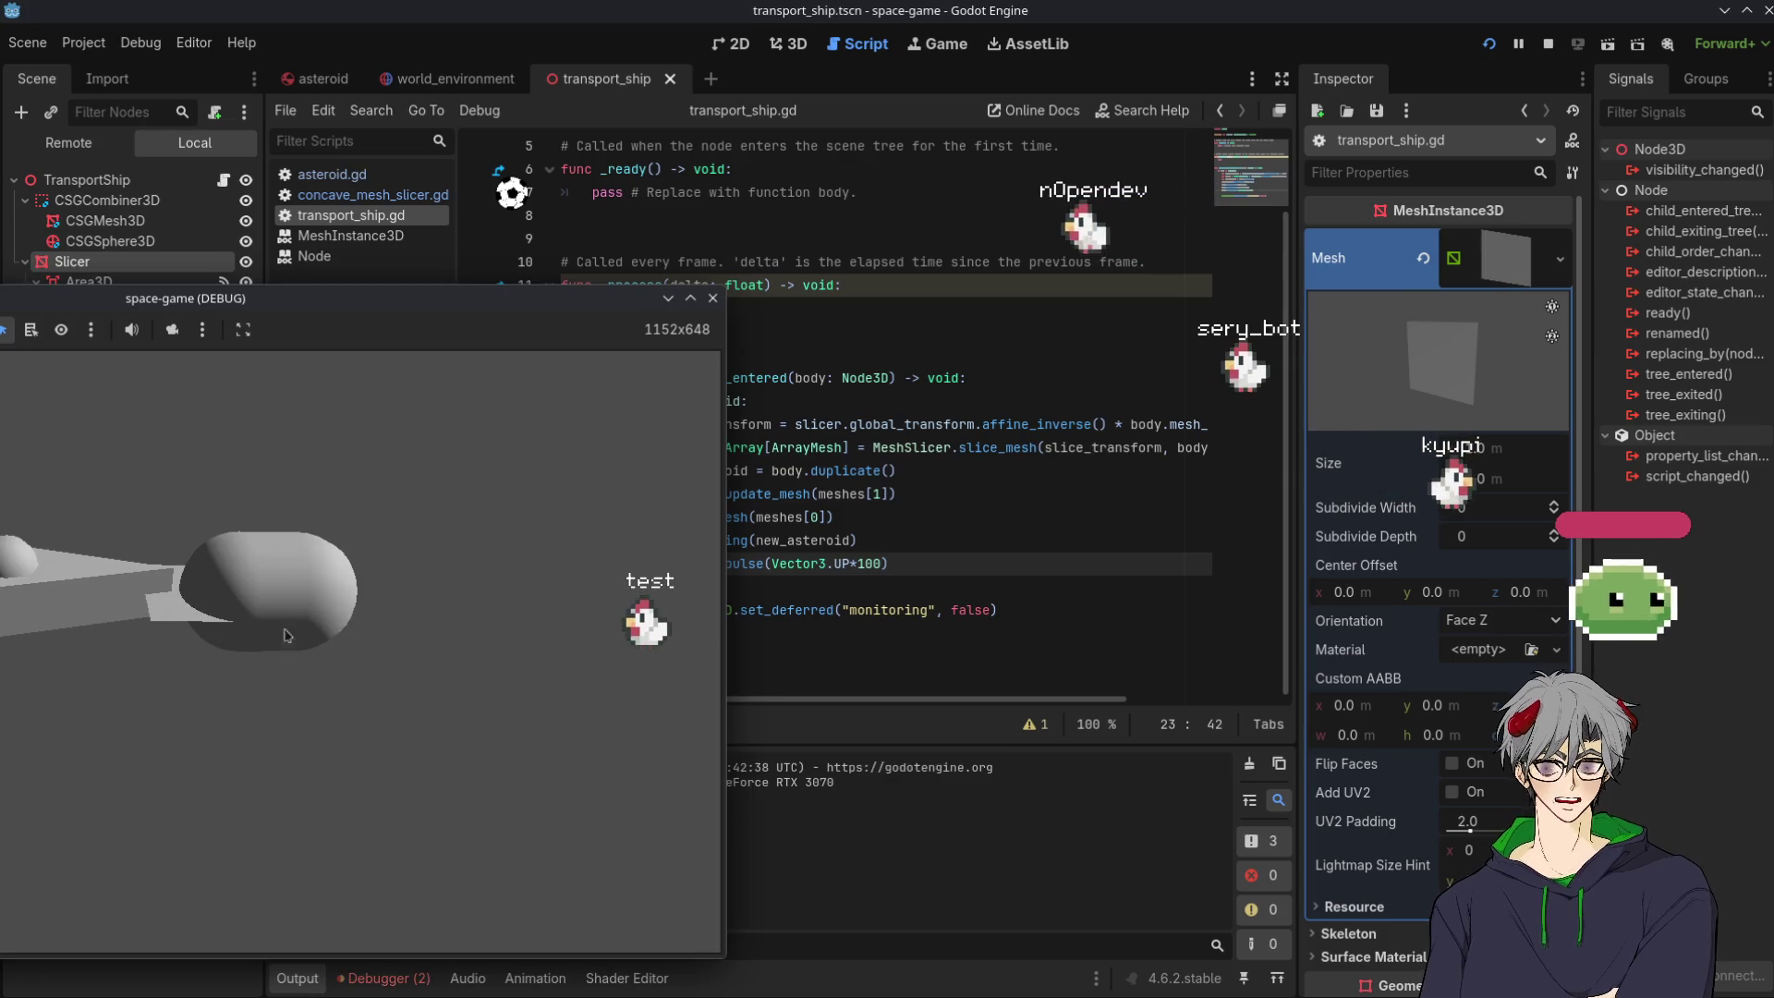
{"action": "left_click", "coordinate": [880, 587]}
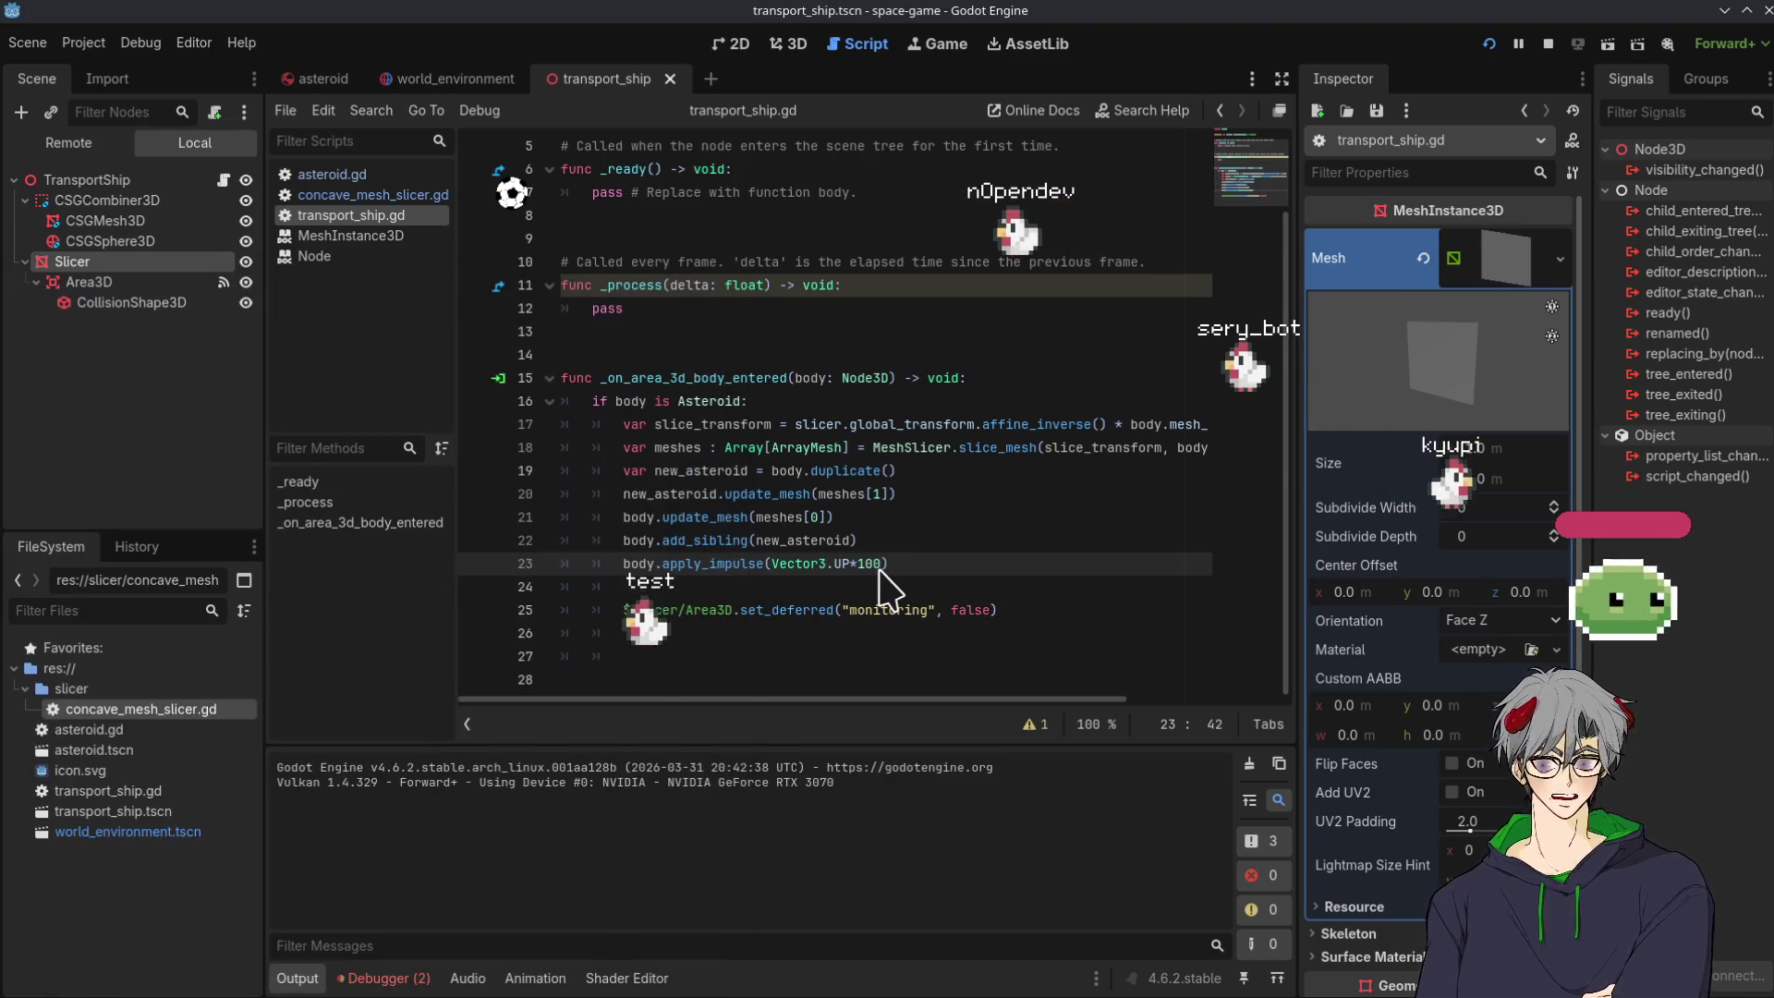
{"action": "type", "text": "0000"}
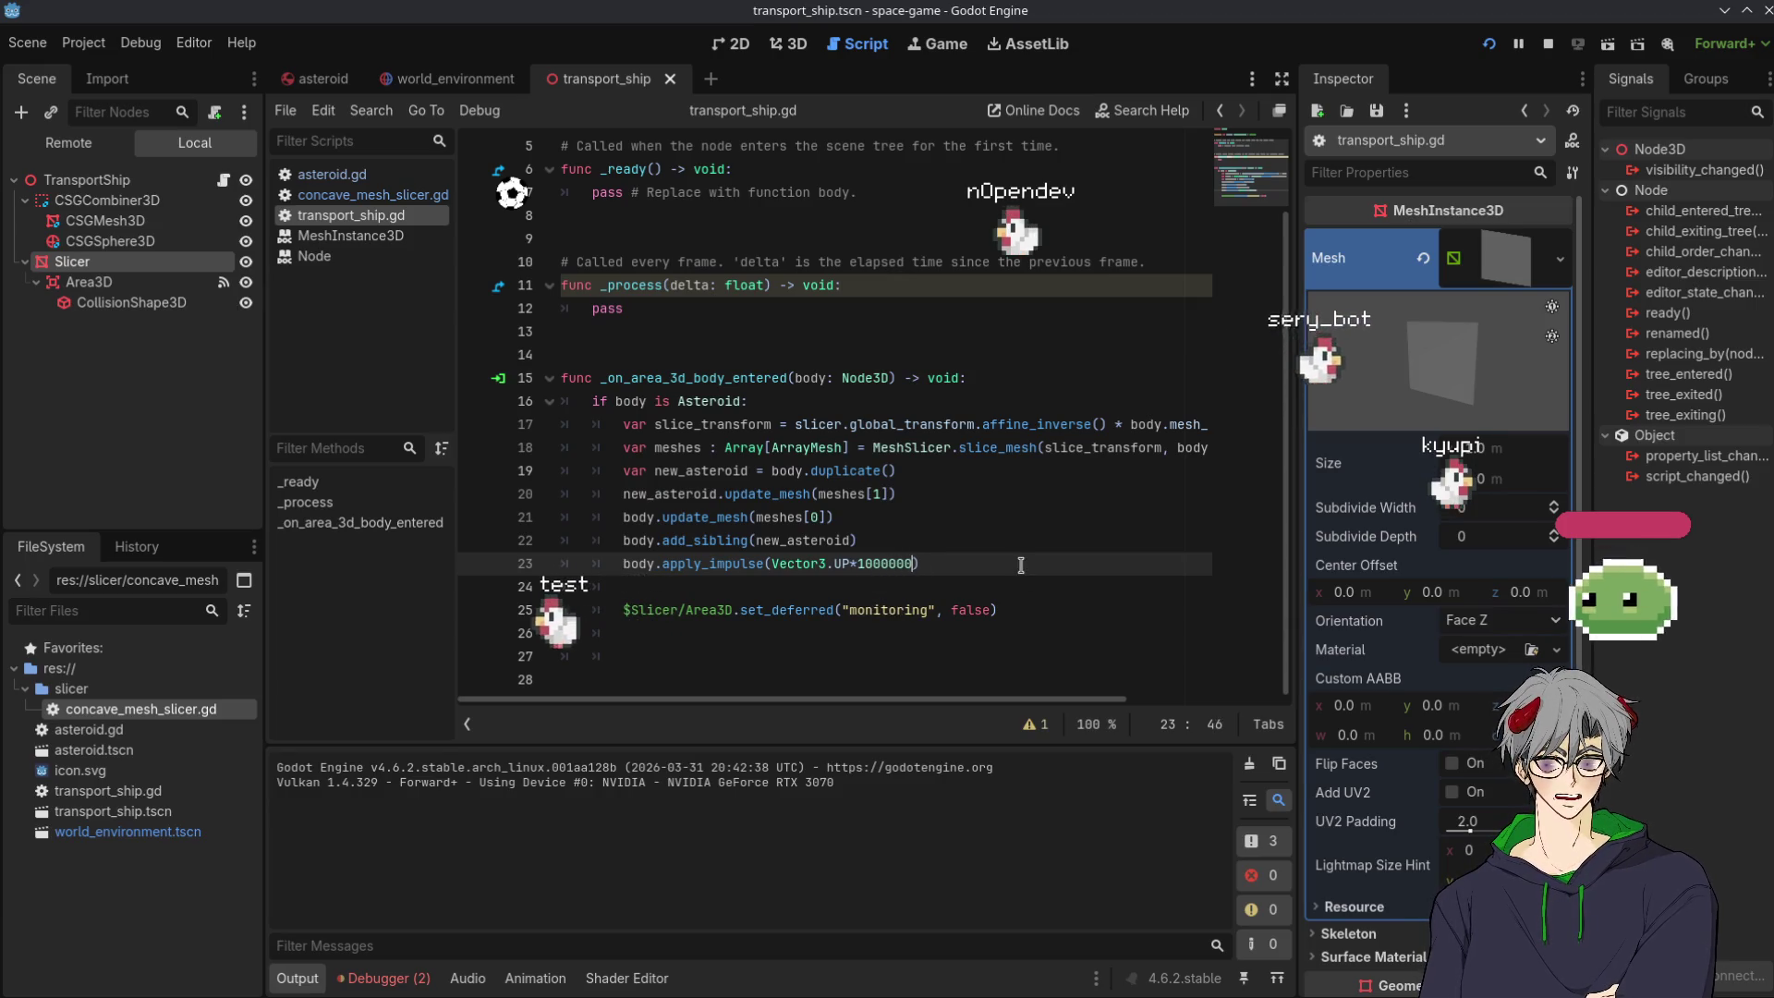
{"action": "left_click", "coordinate": [1488, 46]}
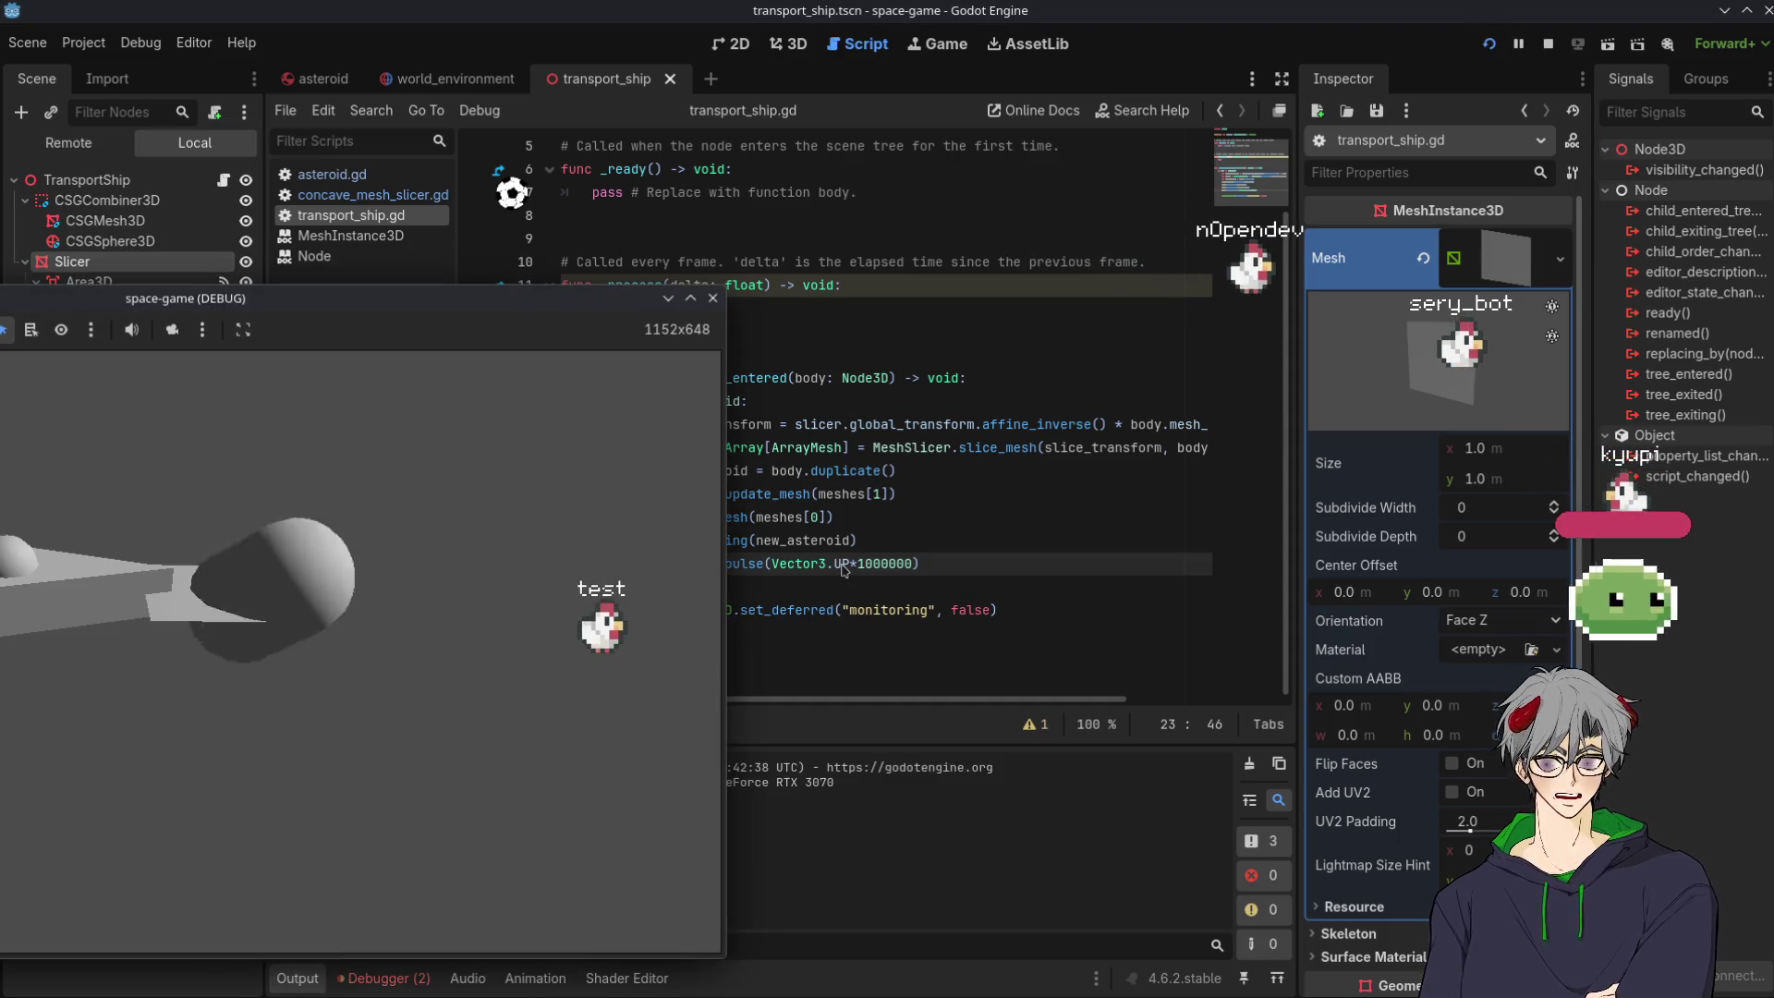
{"action": "left_click", "coordinate": [908, 539]}
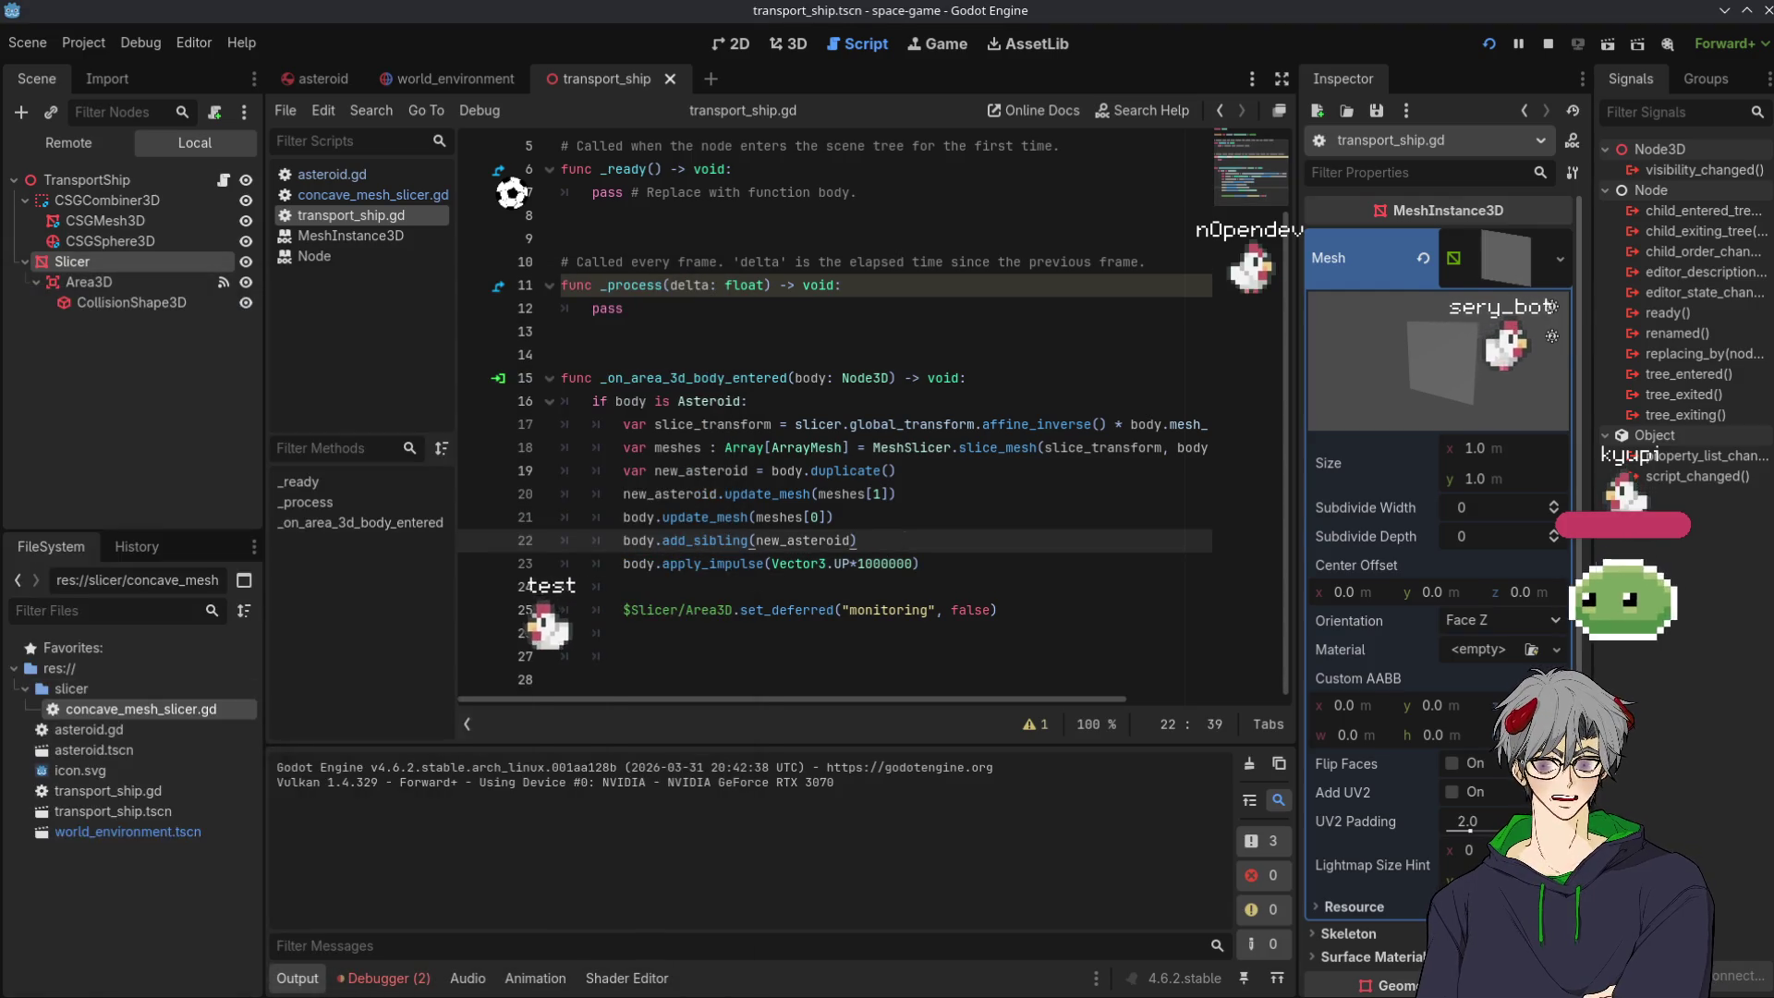
{"action": "left_click_drag", "start_coordinate": [949, 699], "coordinate": [1101, 692]}
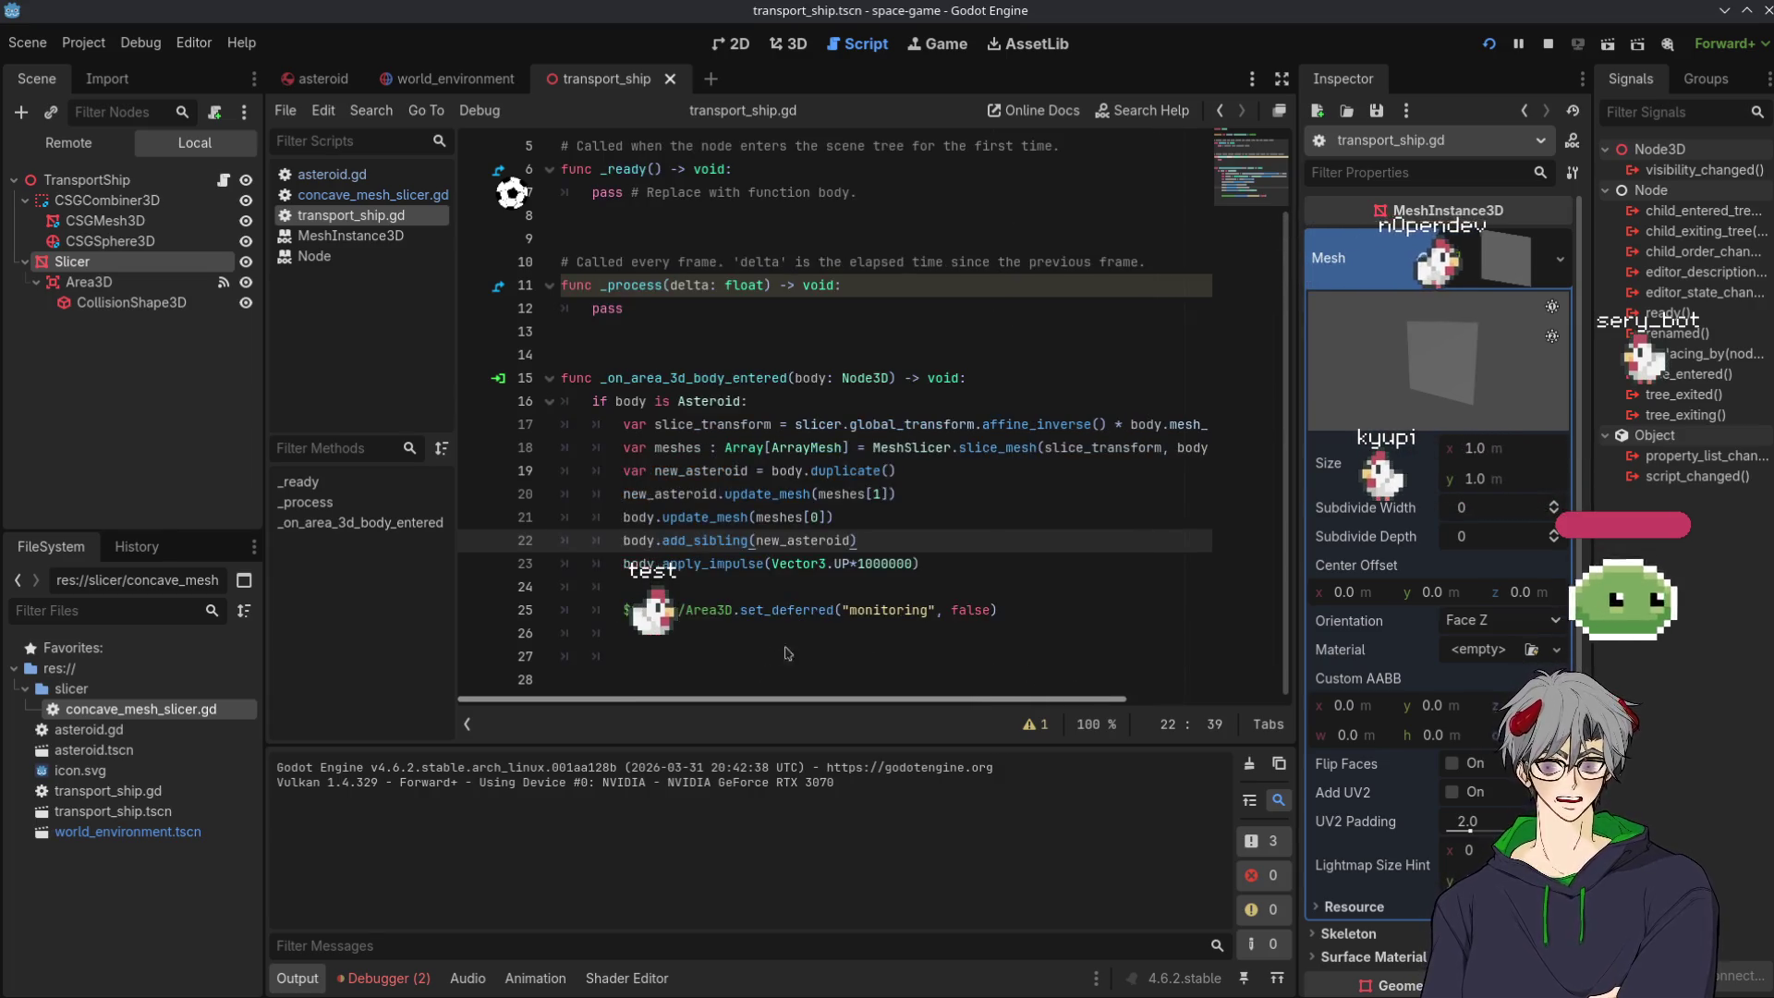
{"action": "left_click", "coordinate": [637, 411]}
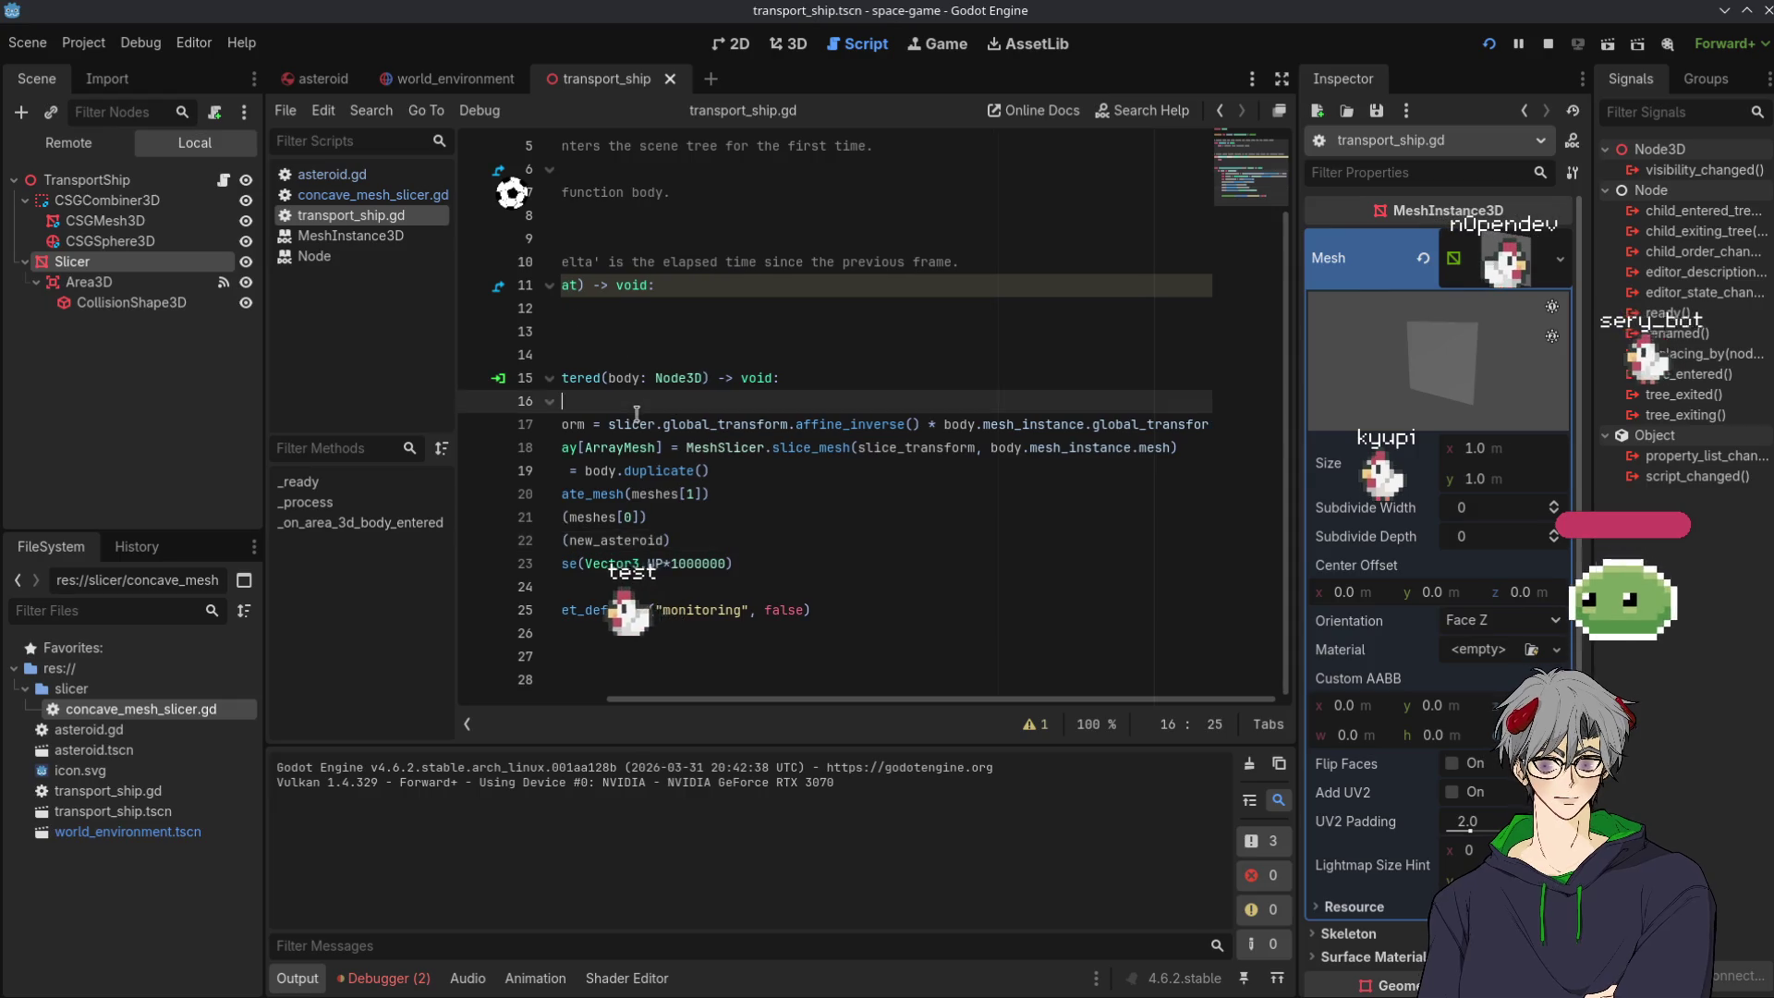
Rewrite line 17 to use body.global_transform and slicer's mesh_instance, then save and run.
{"action": "left_click", "coordinate": [804, 424]}
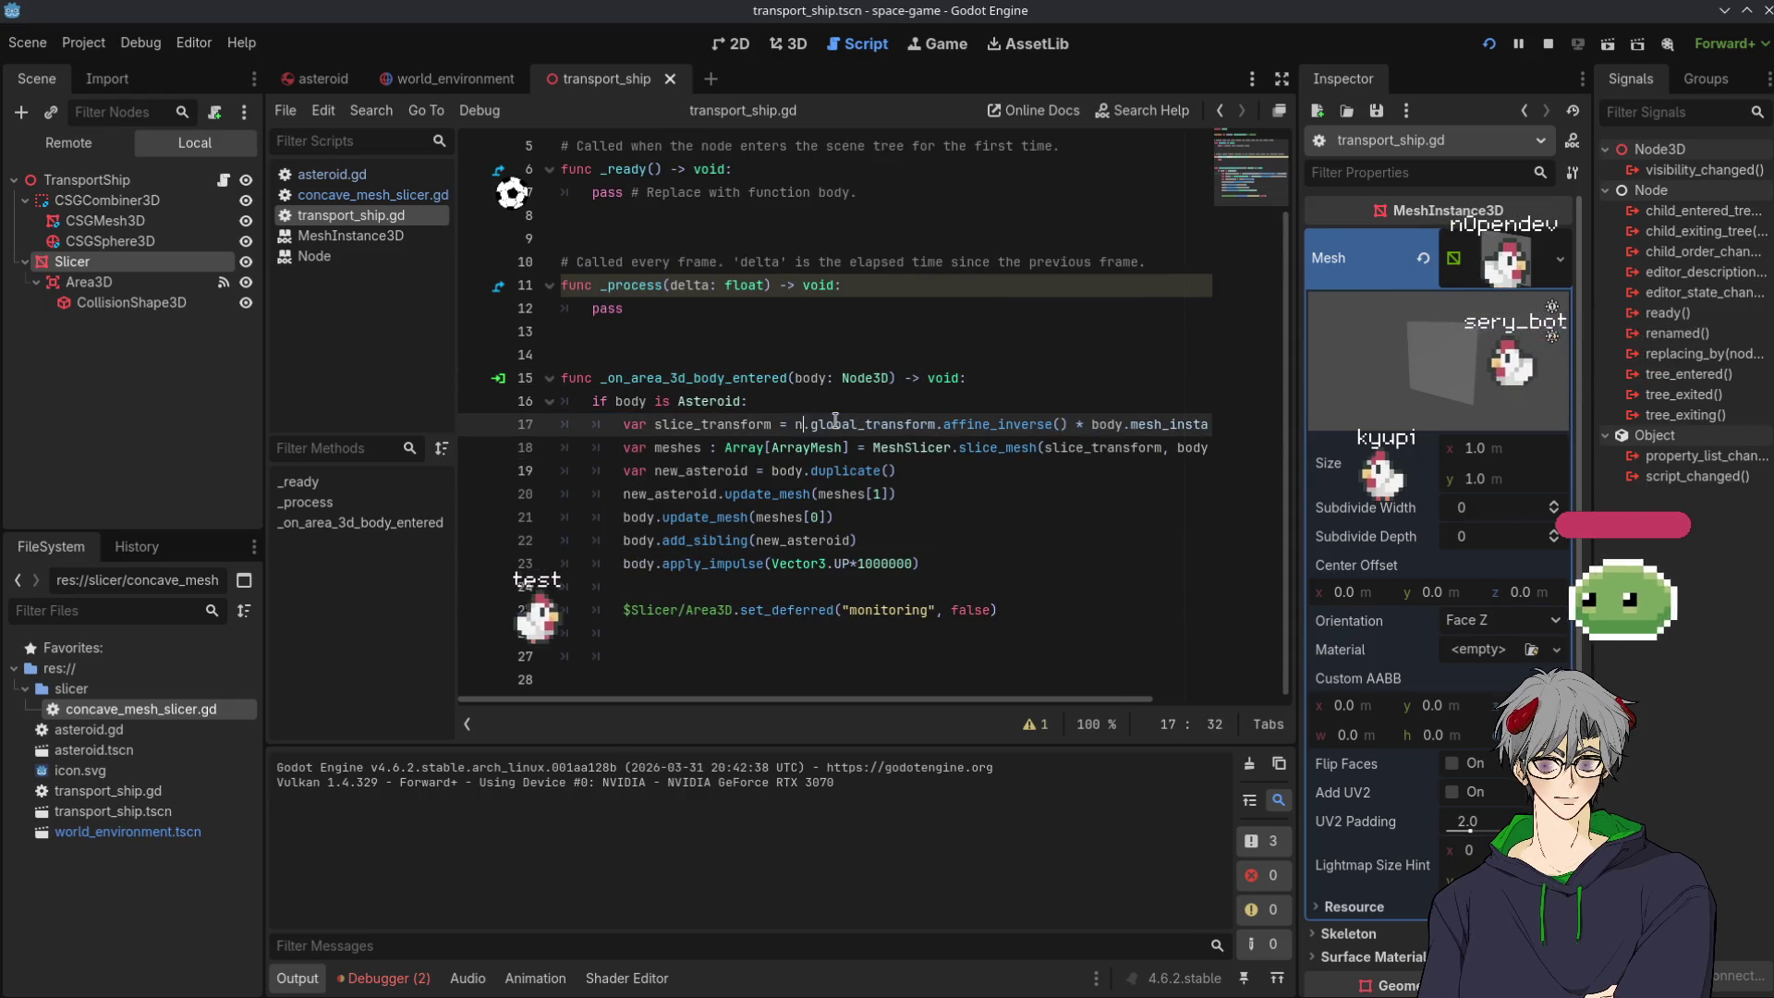
{"action": "key", "text": "BackSpace"}
{"action": "type", "text": "bod"}
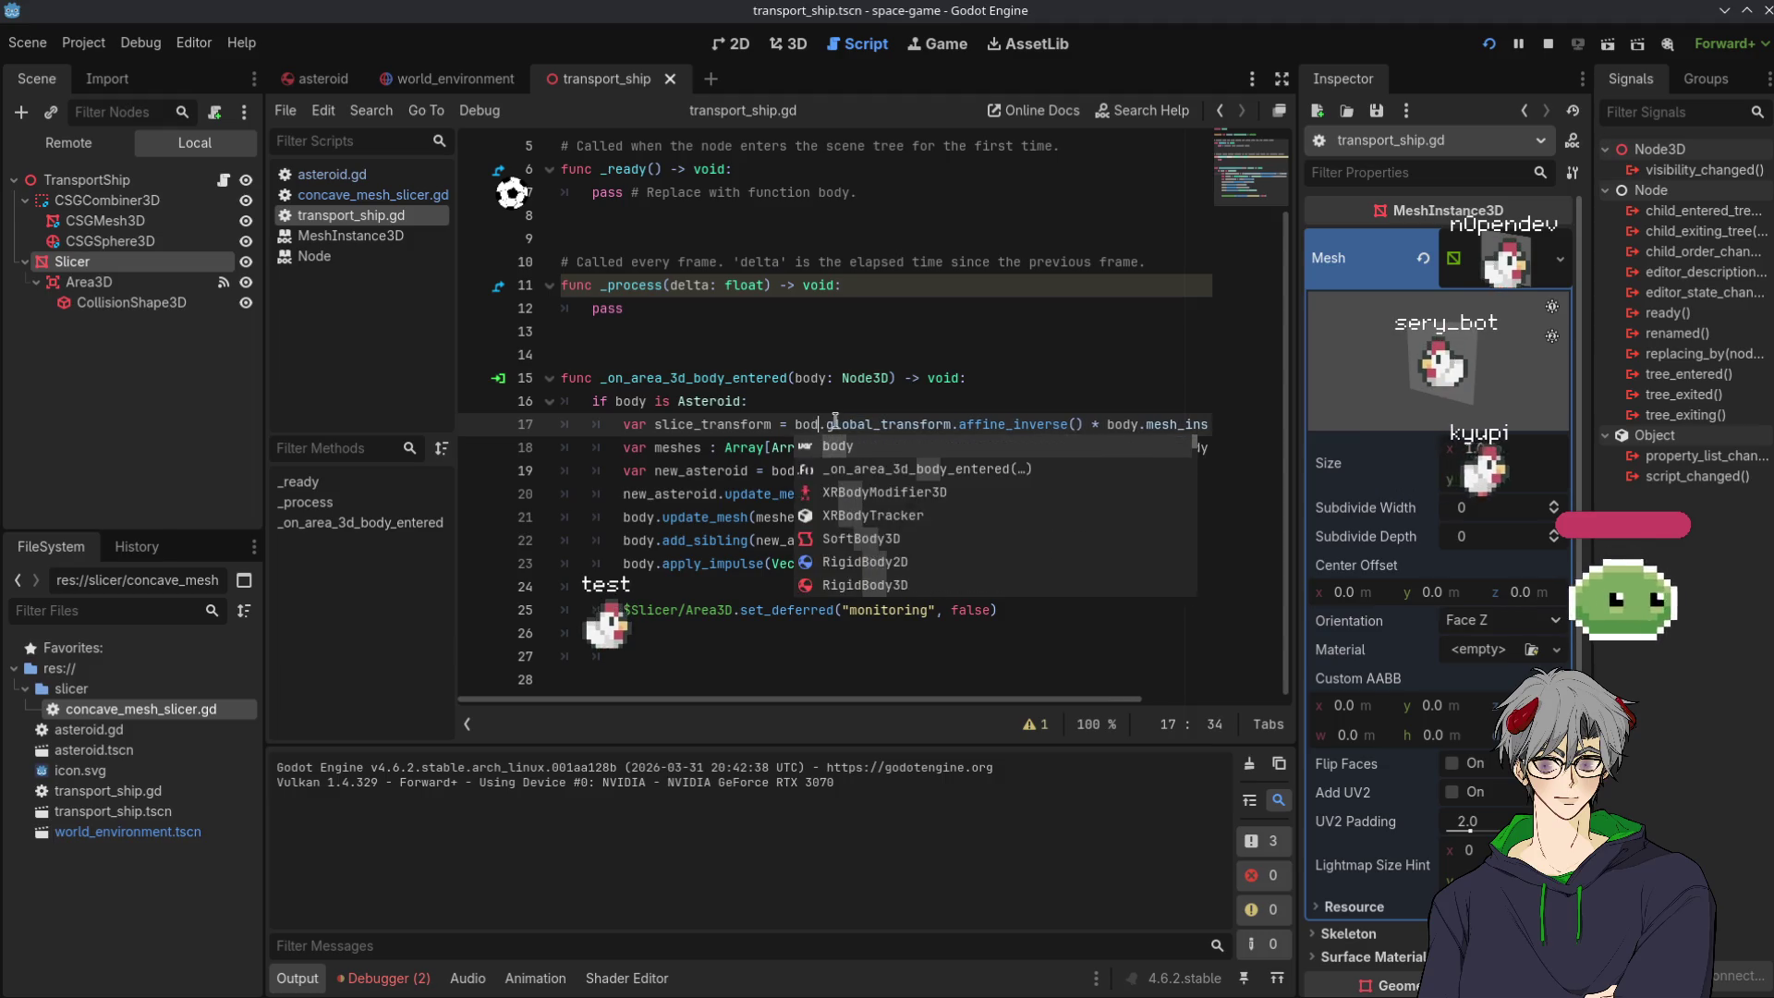
{"action": "type", "text": "yu"}
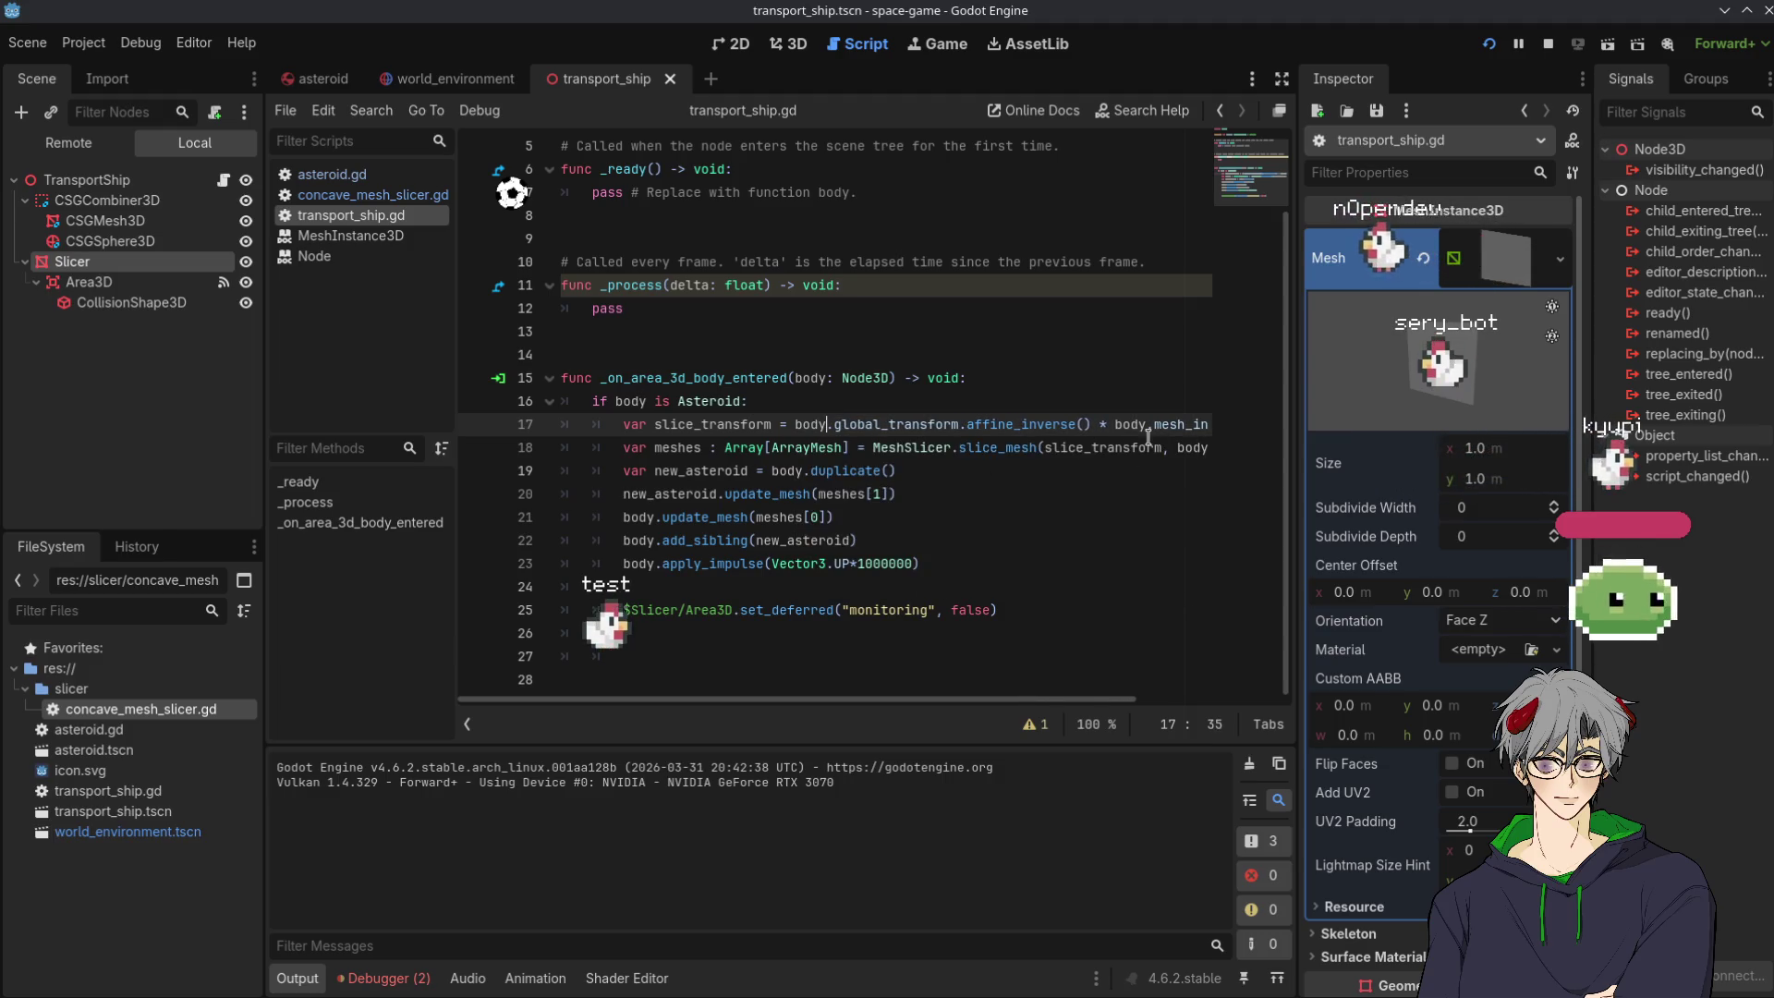
{"action": "left_click", "coordinate": [1152, 424]}
{"action": "key", "text": "BackSpace"}
{"action": "key", "text": "BackSpace"}
{"action": "key", "text": "BackSpace"}
{"action": "type", "text": "slicer"}
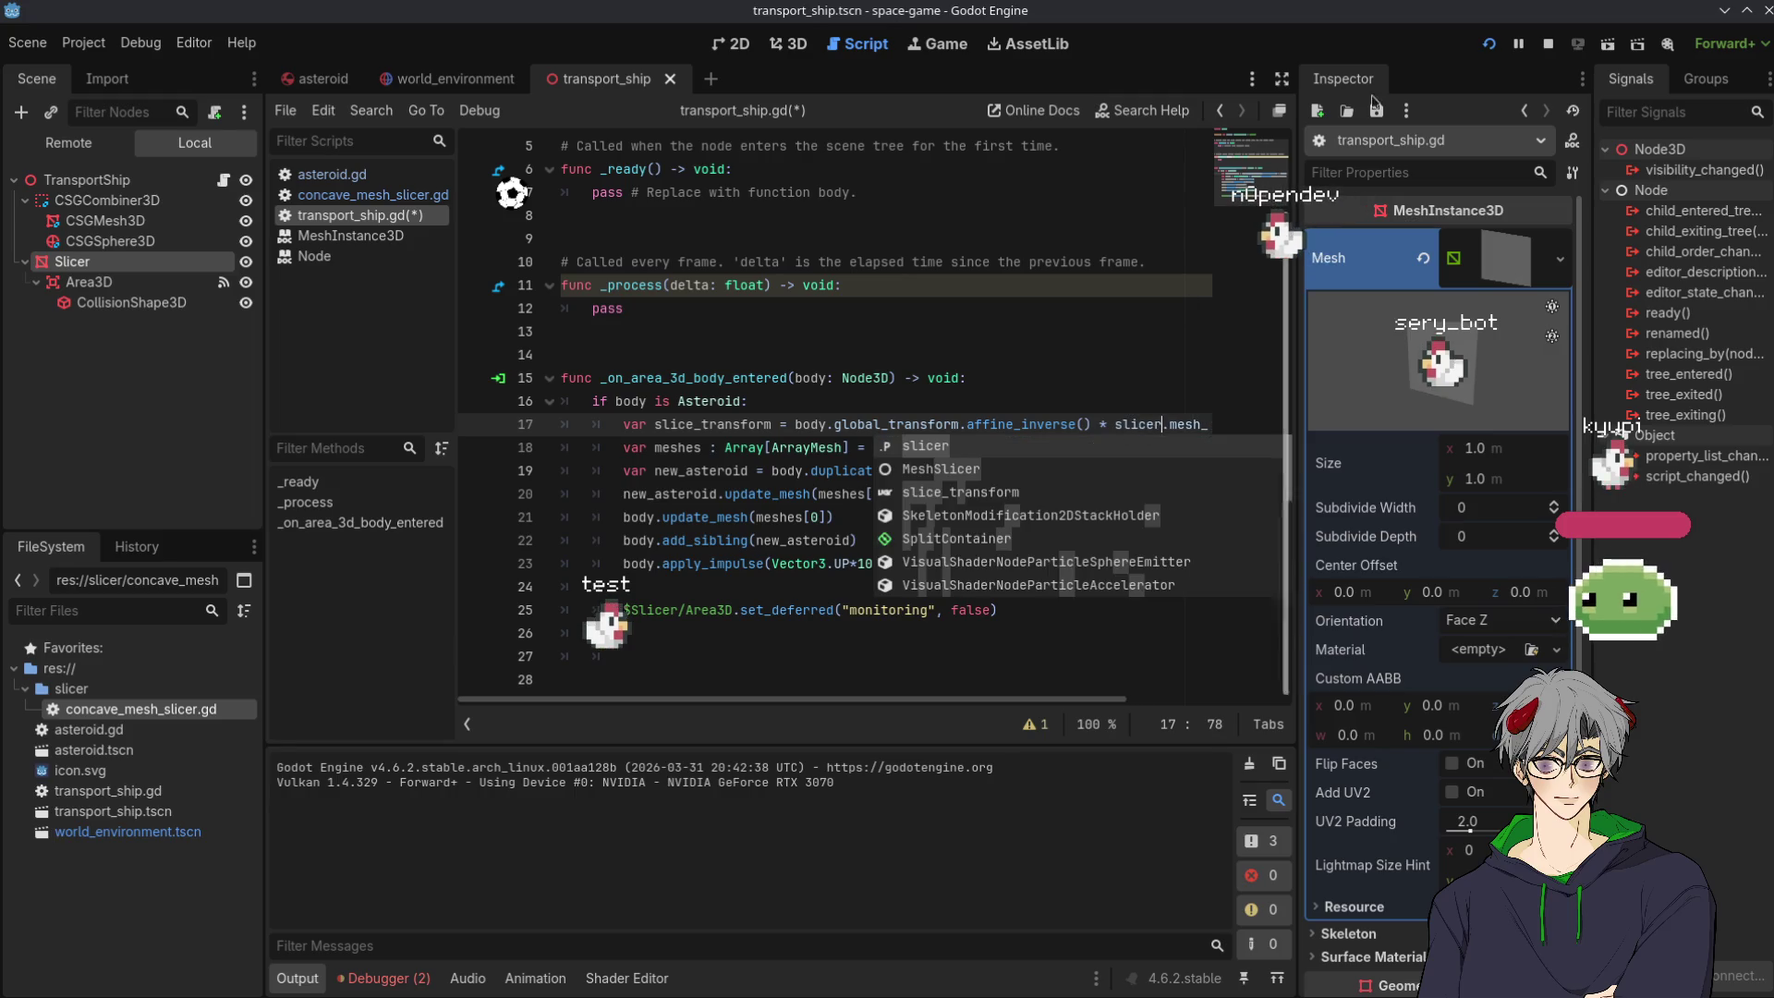
{"action": "left_click", "coordinate": [1501, 48]}
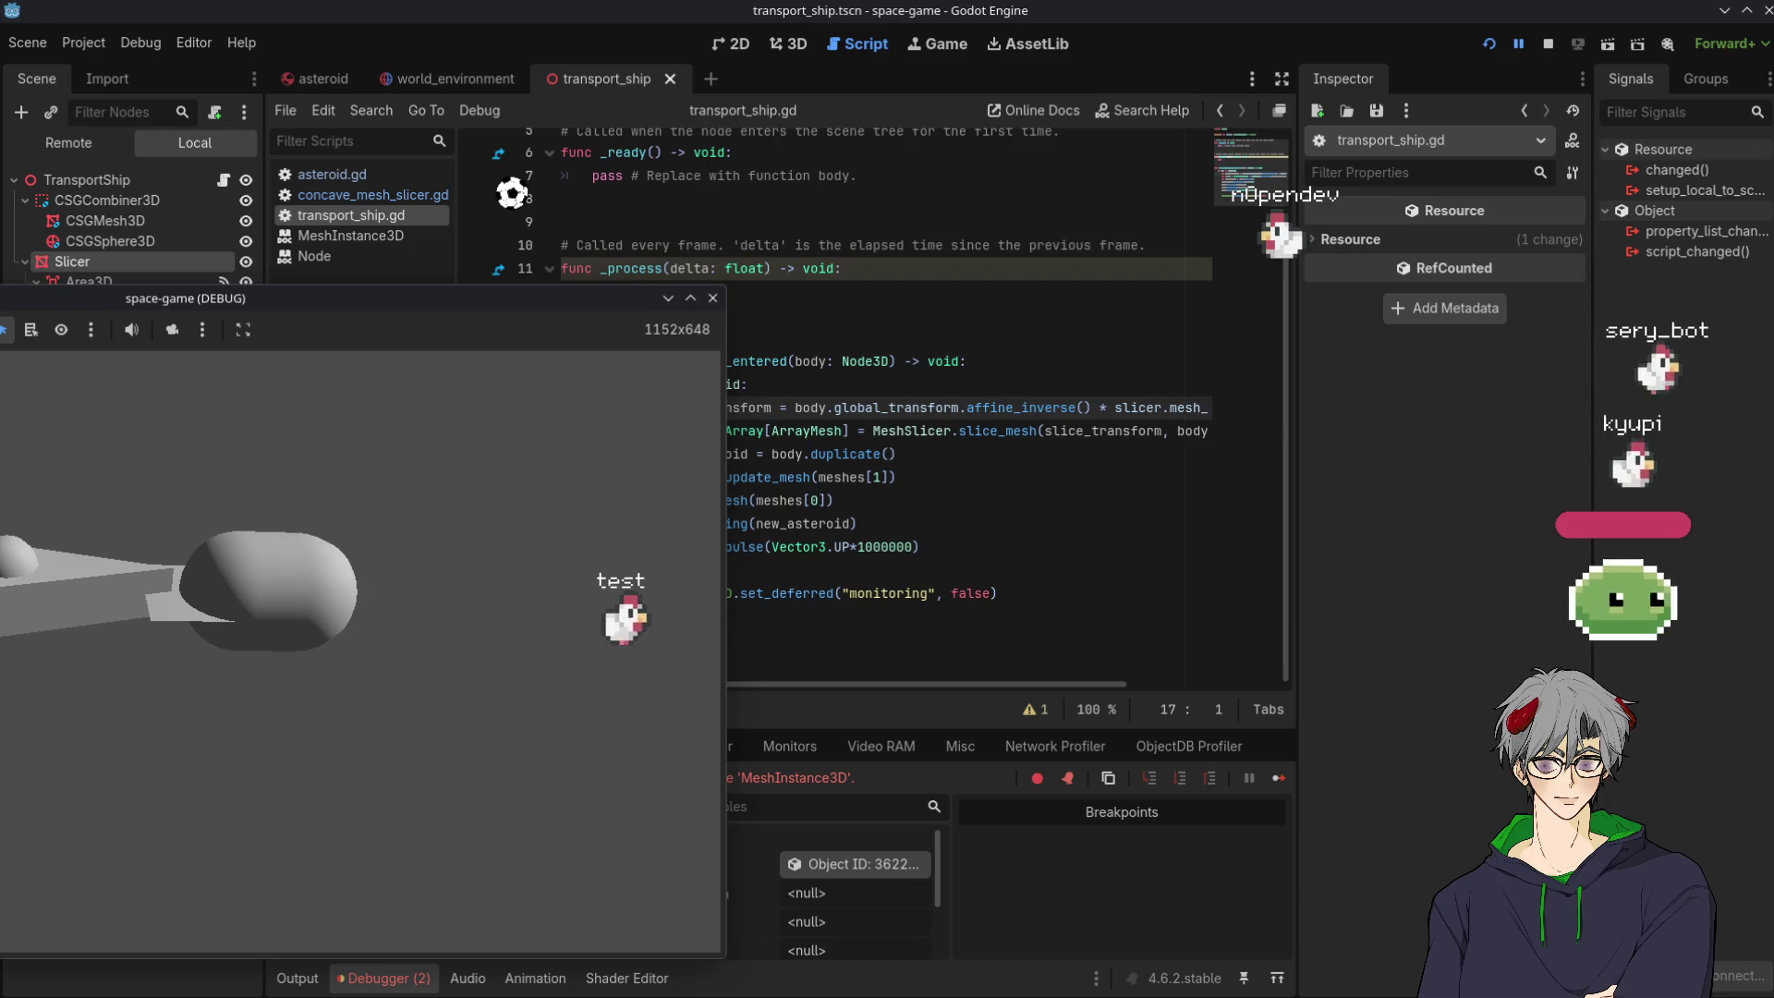
{"action": "left_click", "coordinate": [1134, 570]}
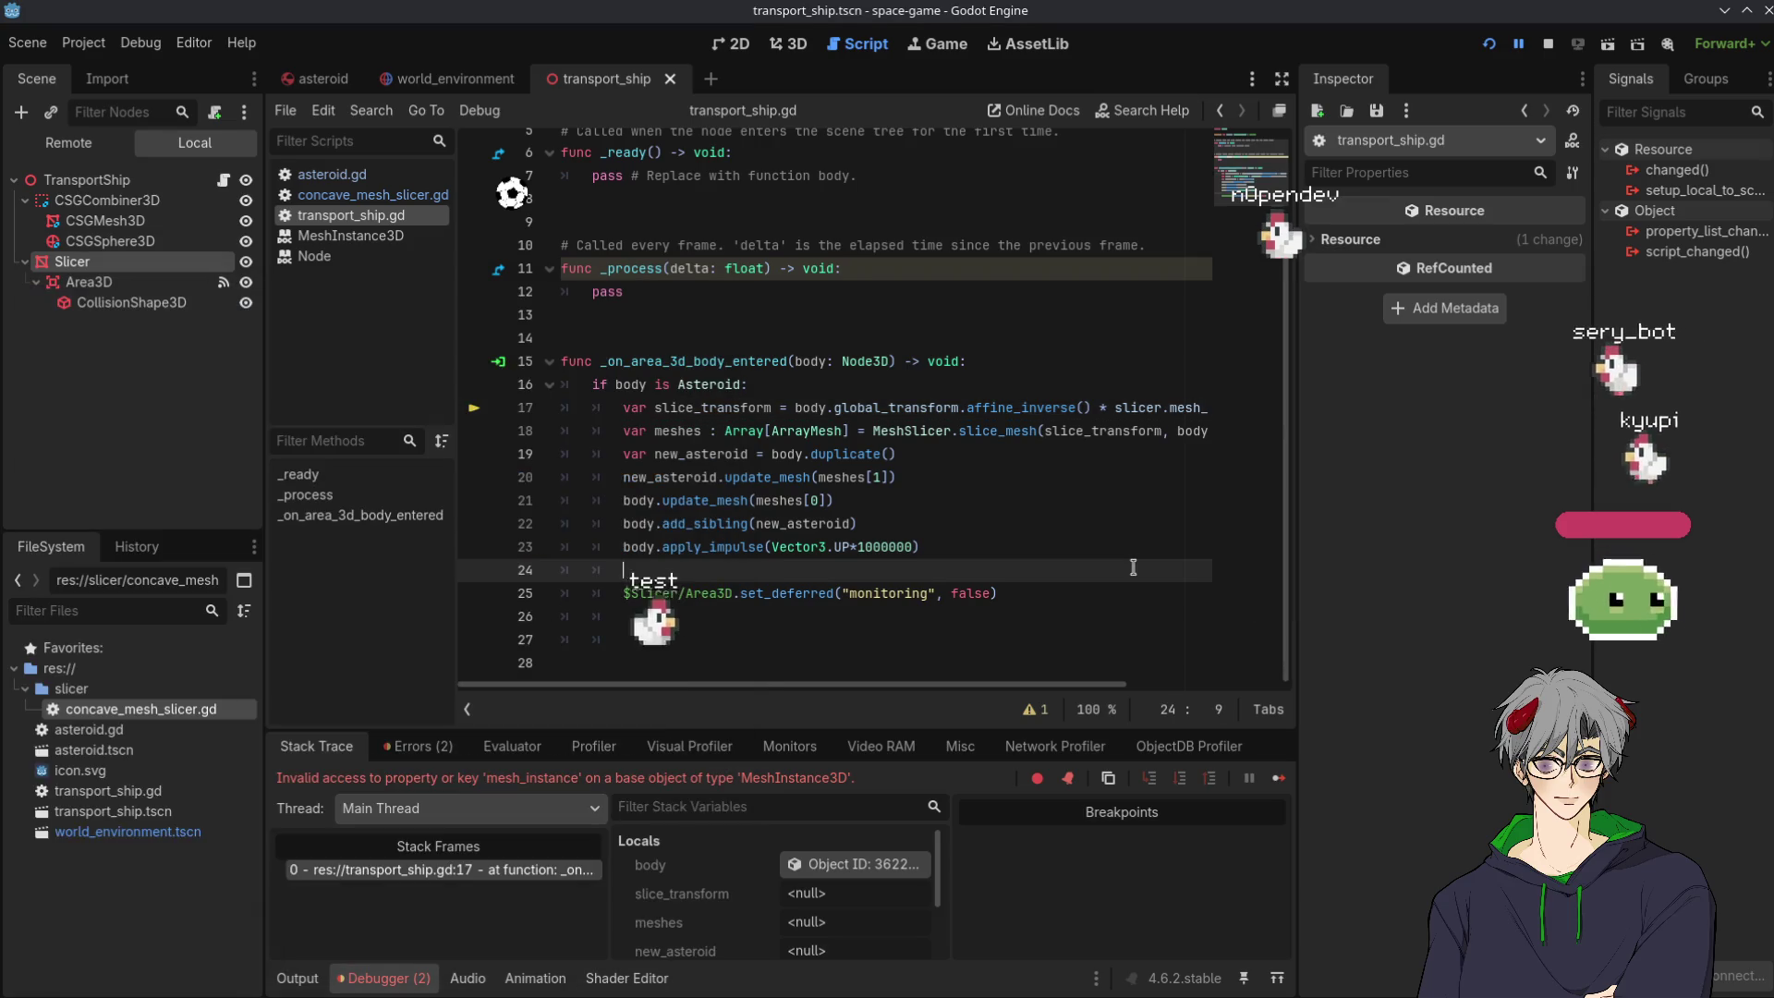
Remove mesh_instance from the slicer reference on line 17 and try placing it after body.
{"action": "left_click", "coordinate": [957, 649]}
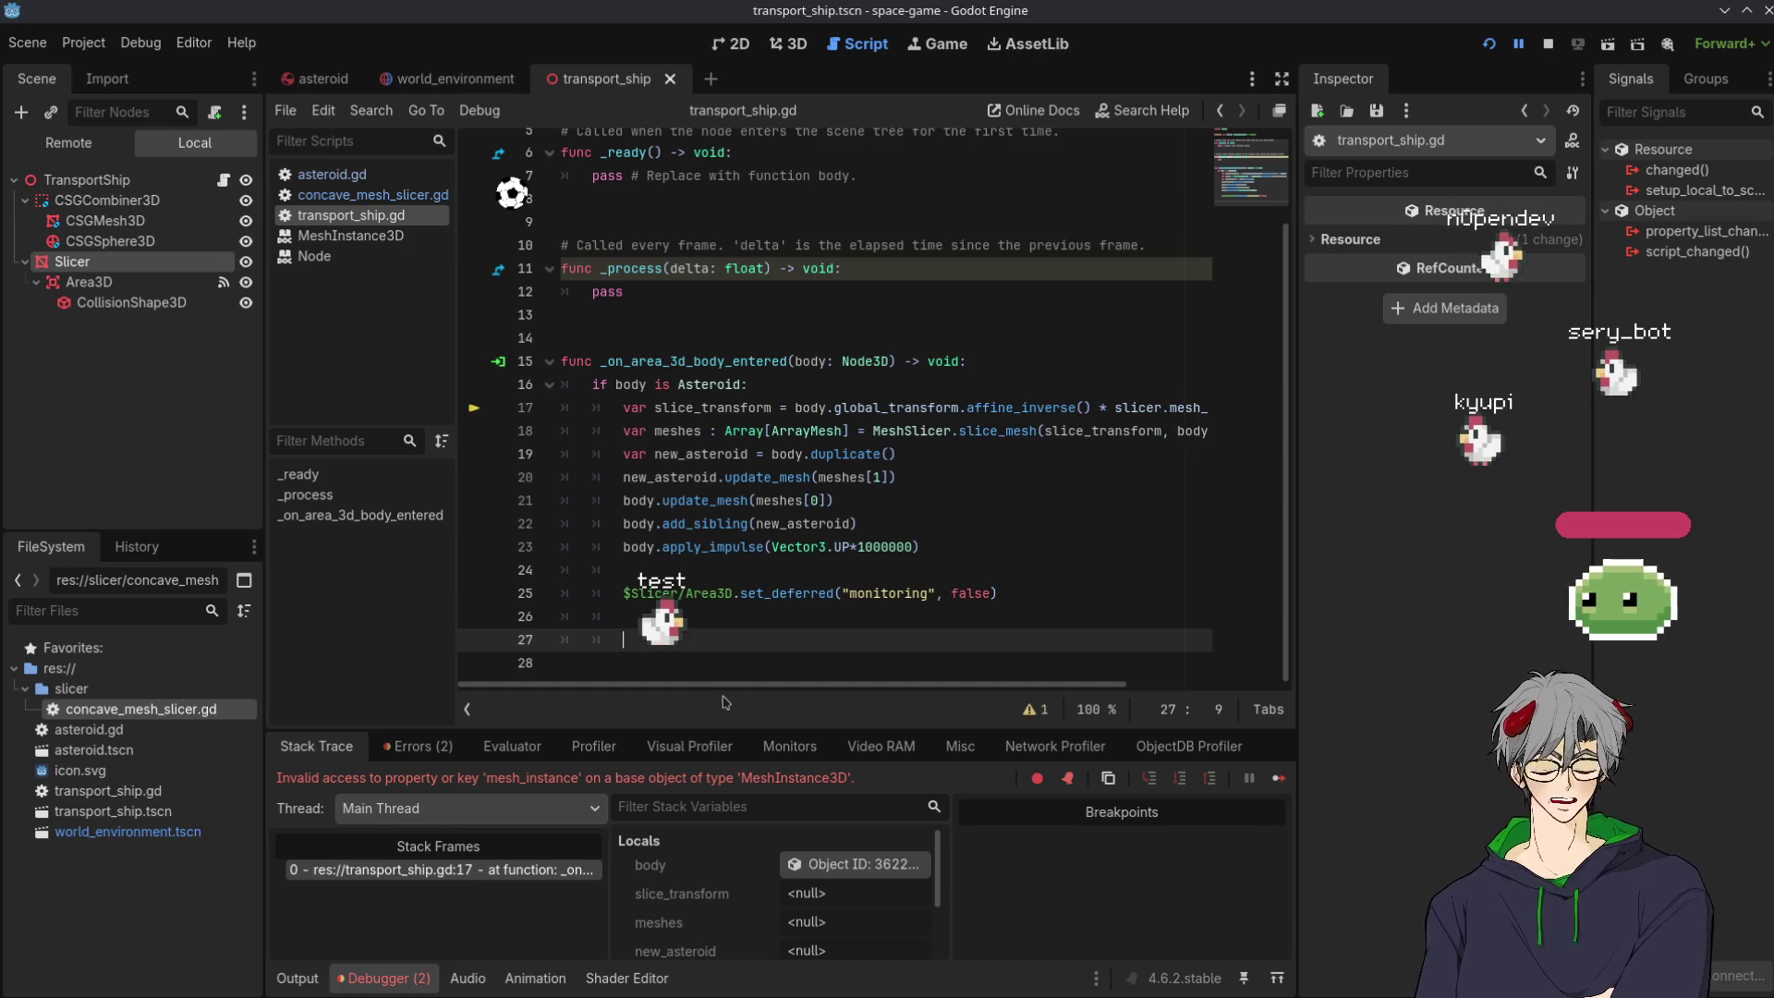
{"action": "left_click_drag", "start_coordinate": [790, 685], "coordinate": [1042, 668]}
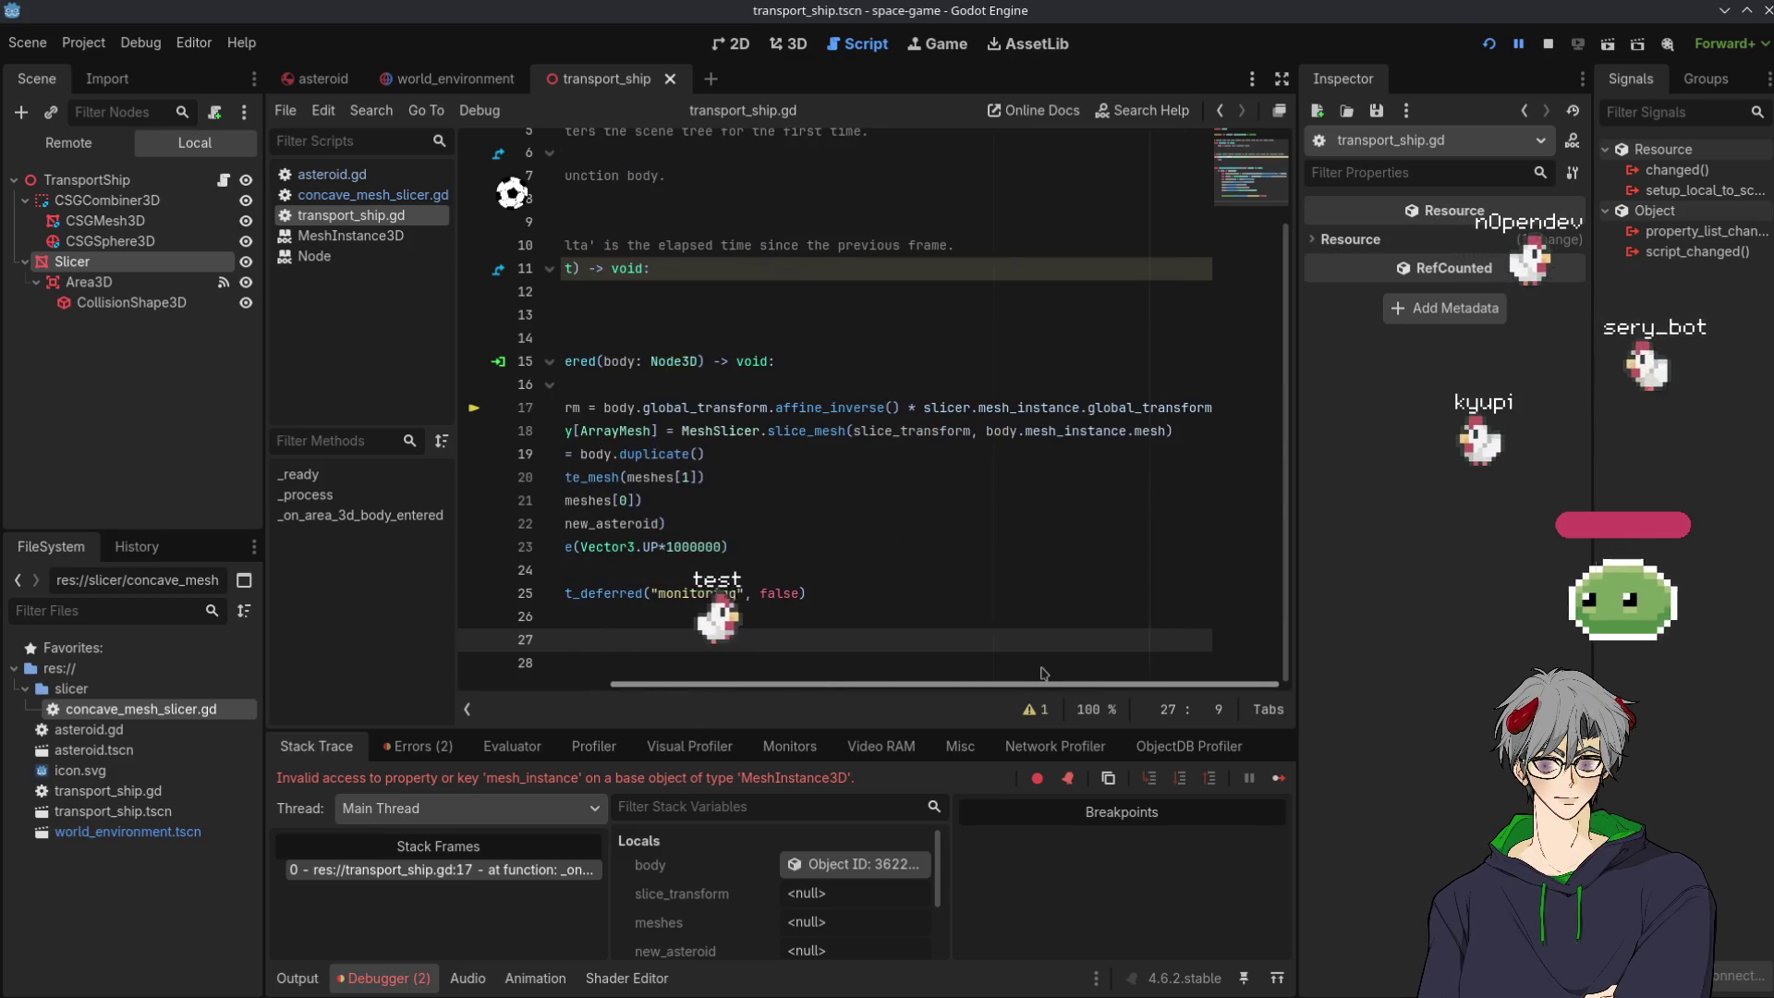
{"action": "double_click", "coordinate": [1072, 407]}
{"action": "key", "text": "ctrl+c"}
{"action": "key", "text": "BackSpace"}
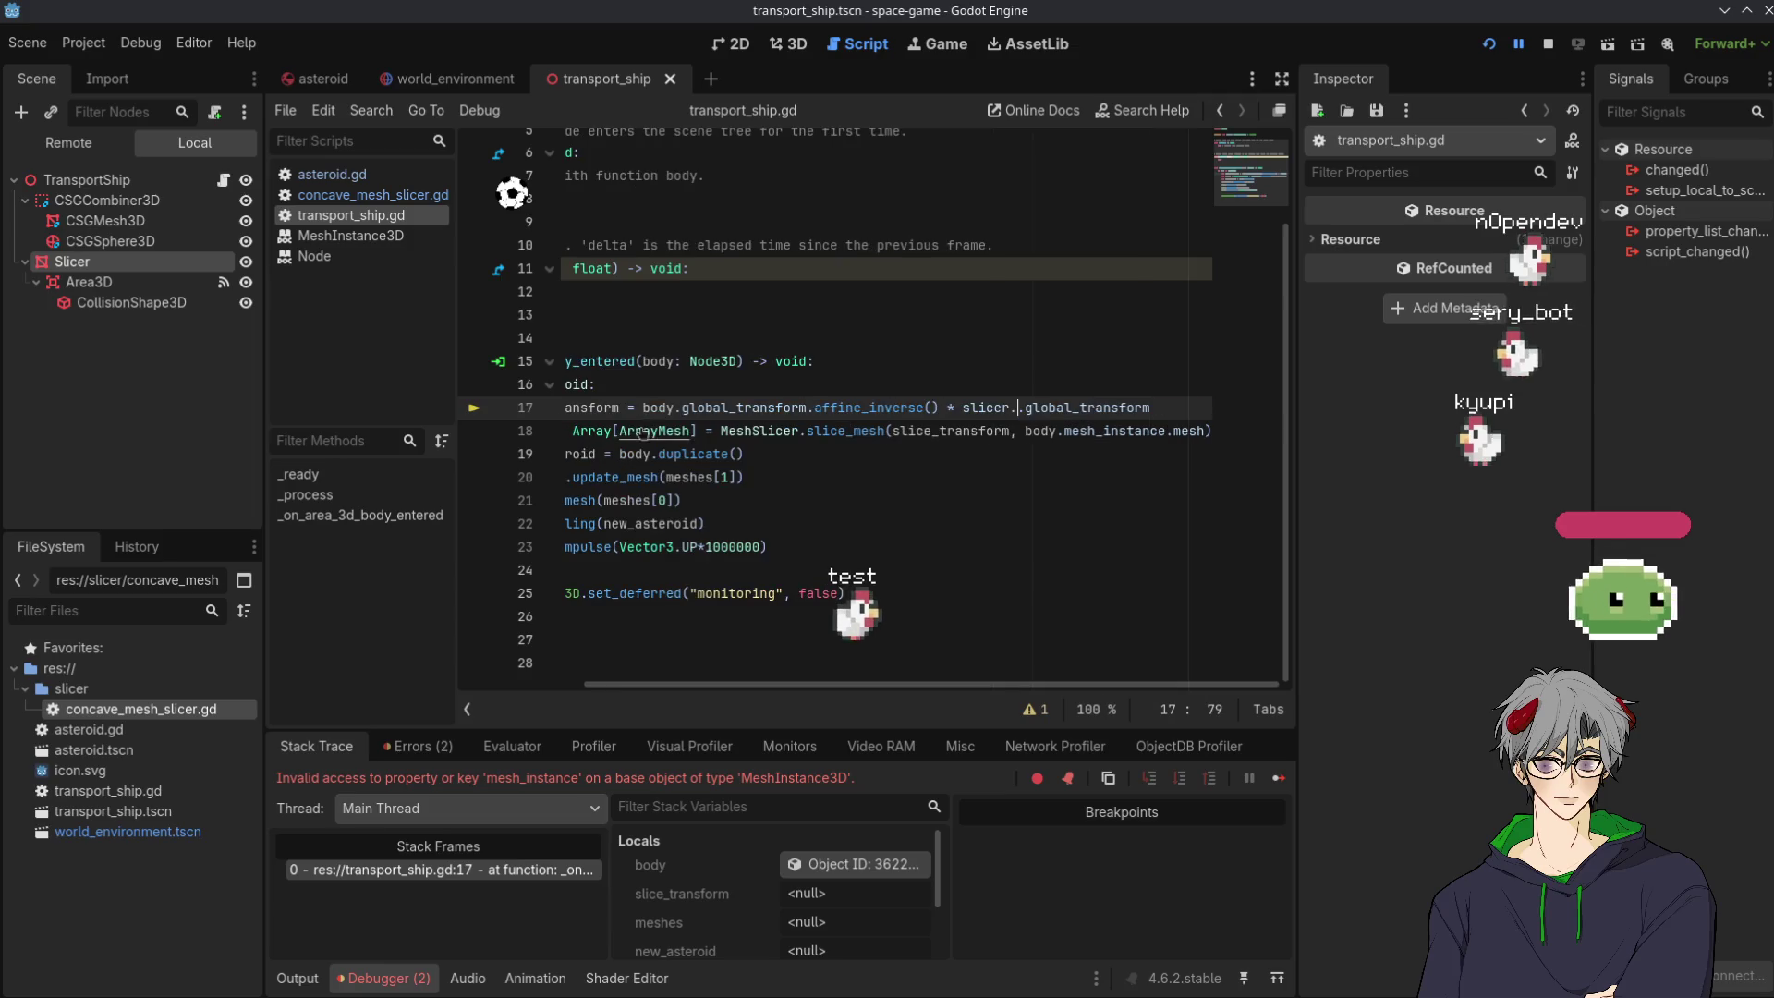
{"action": "key", "text": "ctrl+v"}
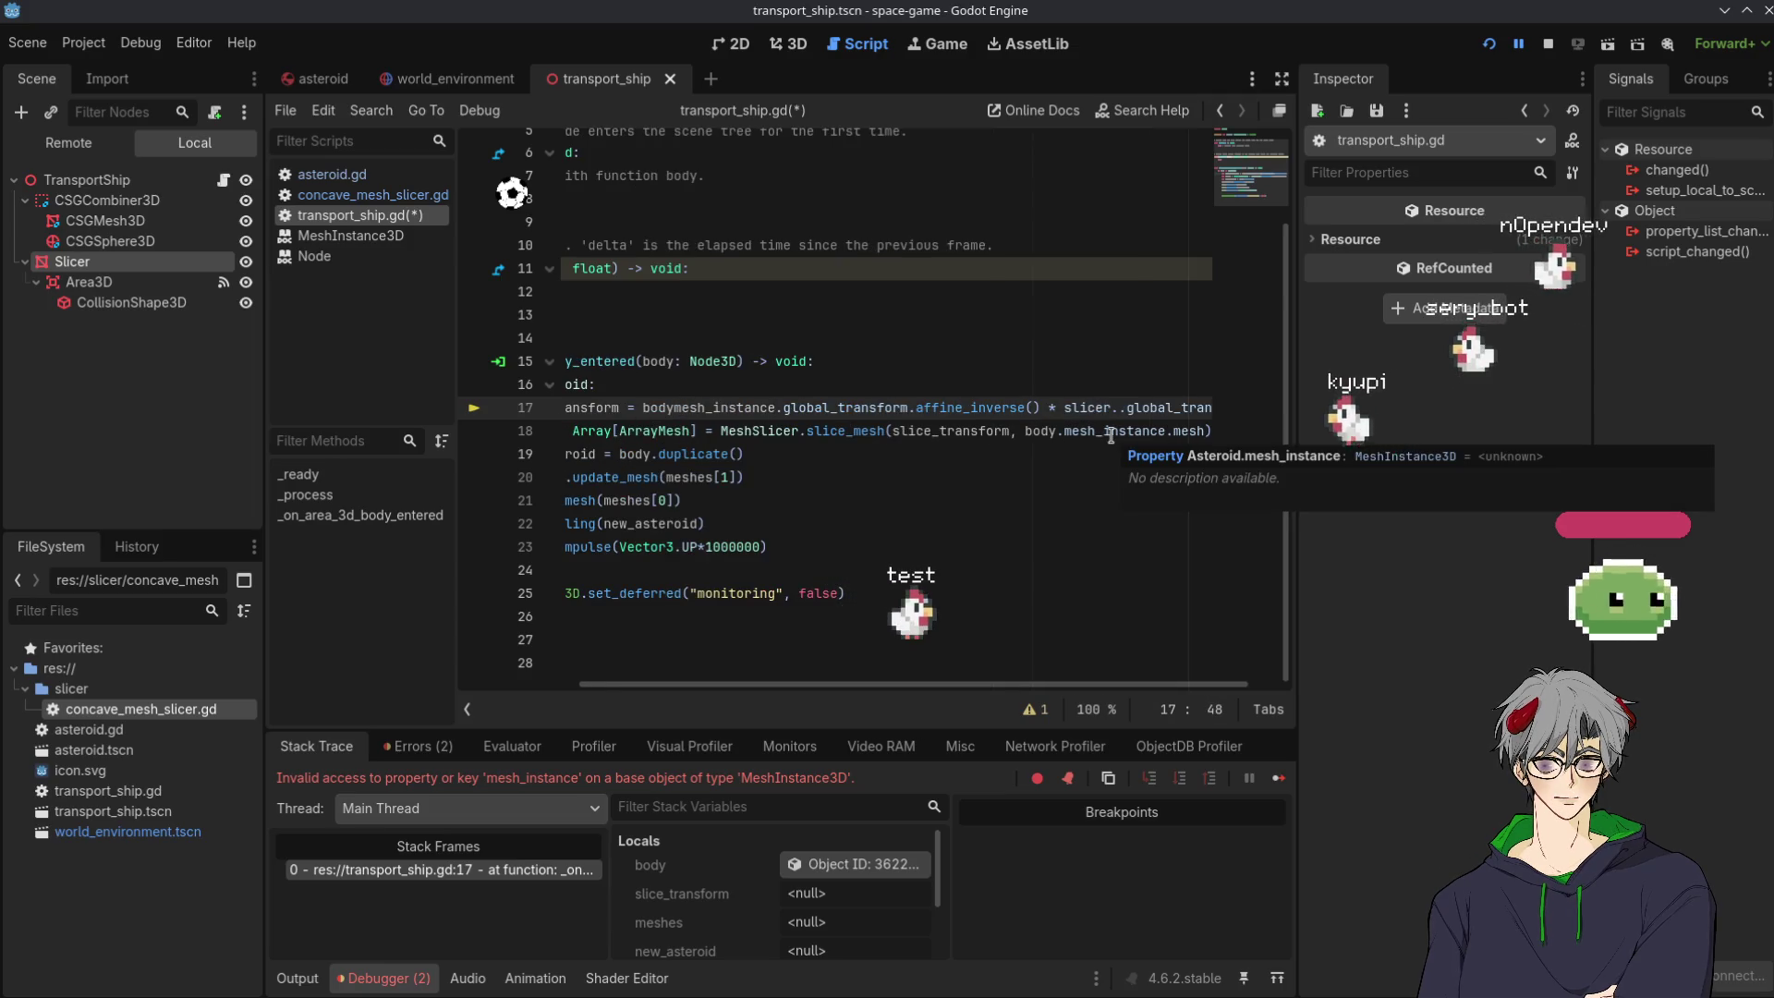
{"action": "key", "text": "ctrl+z"}
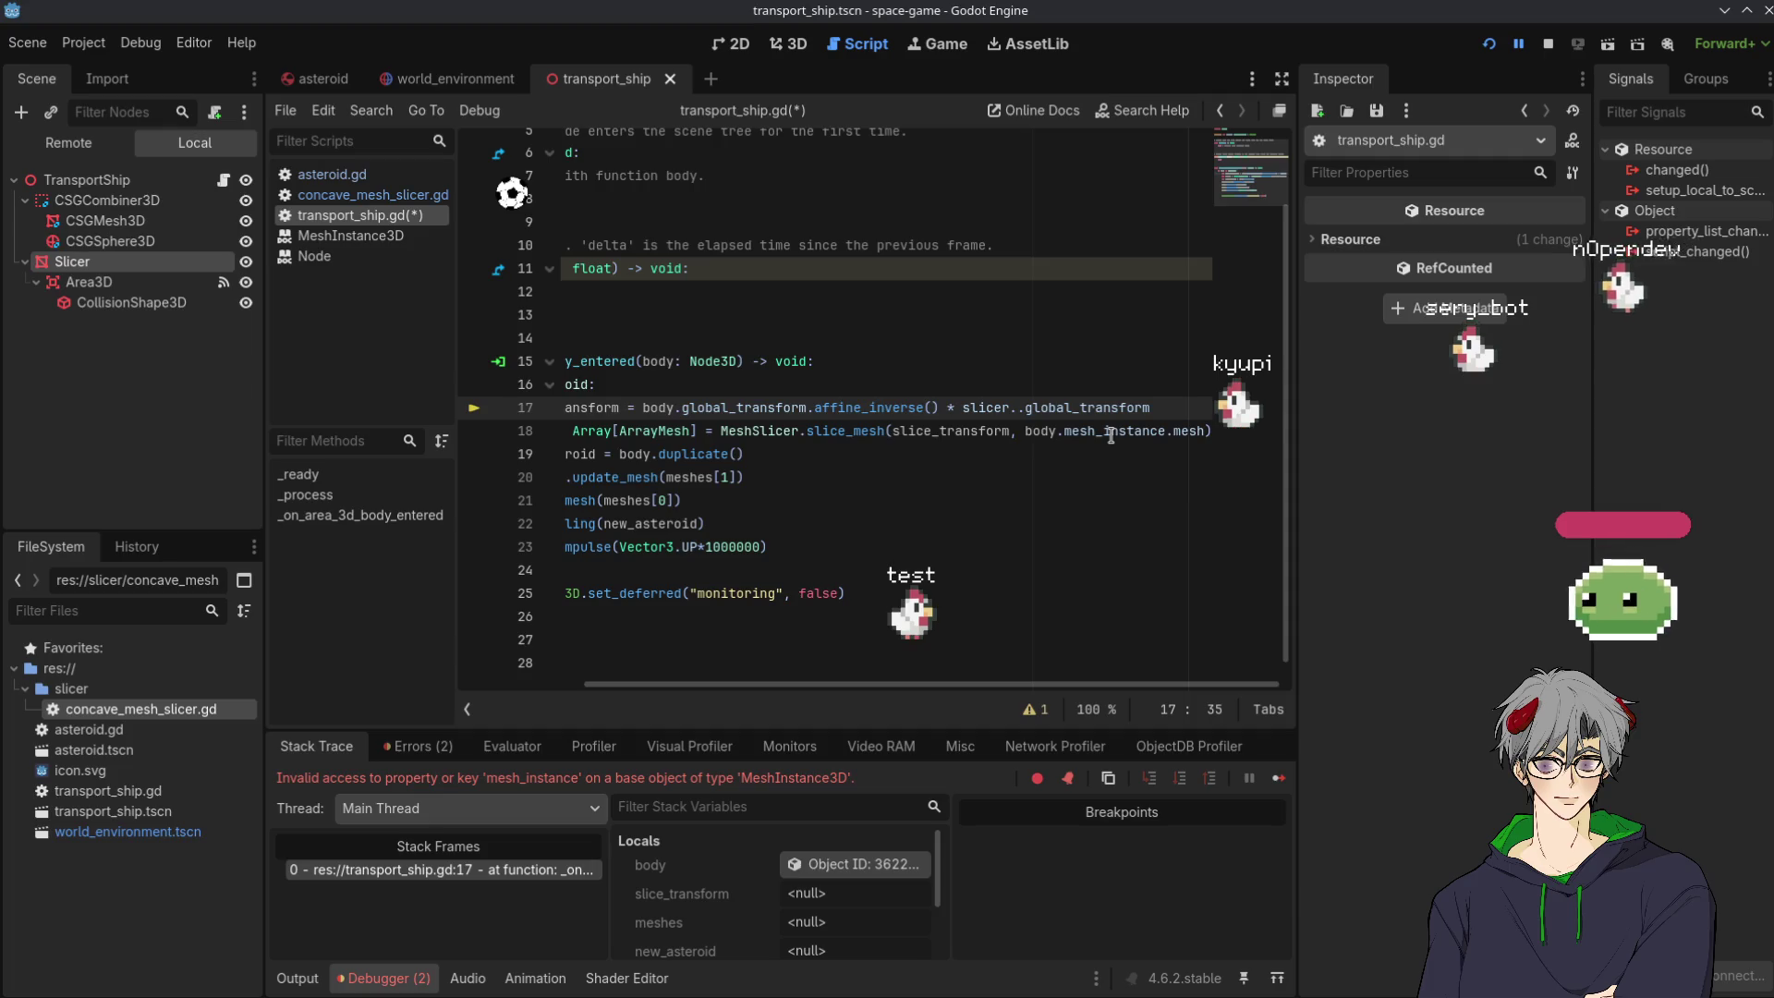
{"action": "key", "text": "BackSpace"}
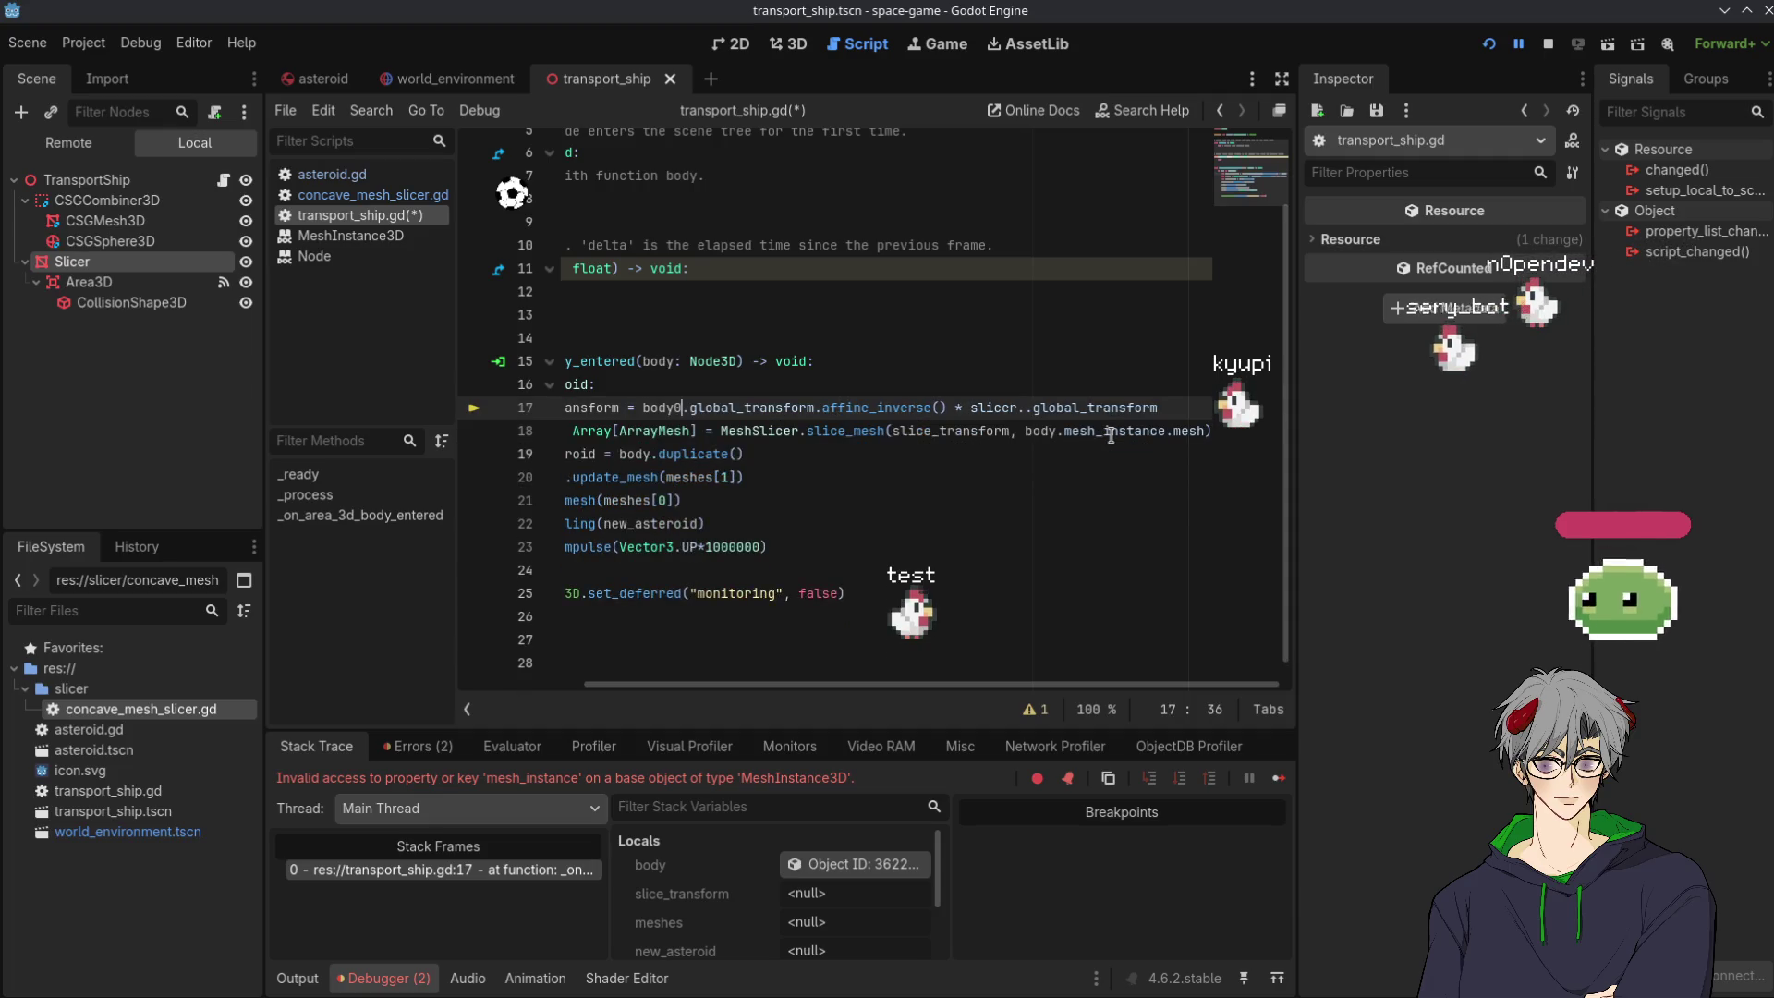
Undo the accidental duplicate line, save, and paste mesh_instance after body on line 17.
{"action": "key", "text": "ctrl+shift+d"}
{"action": "type", "text": "."}
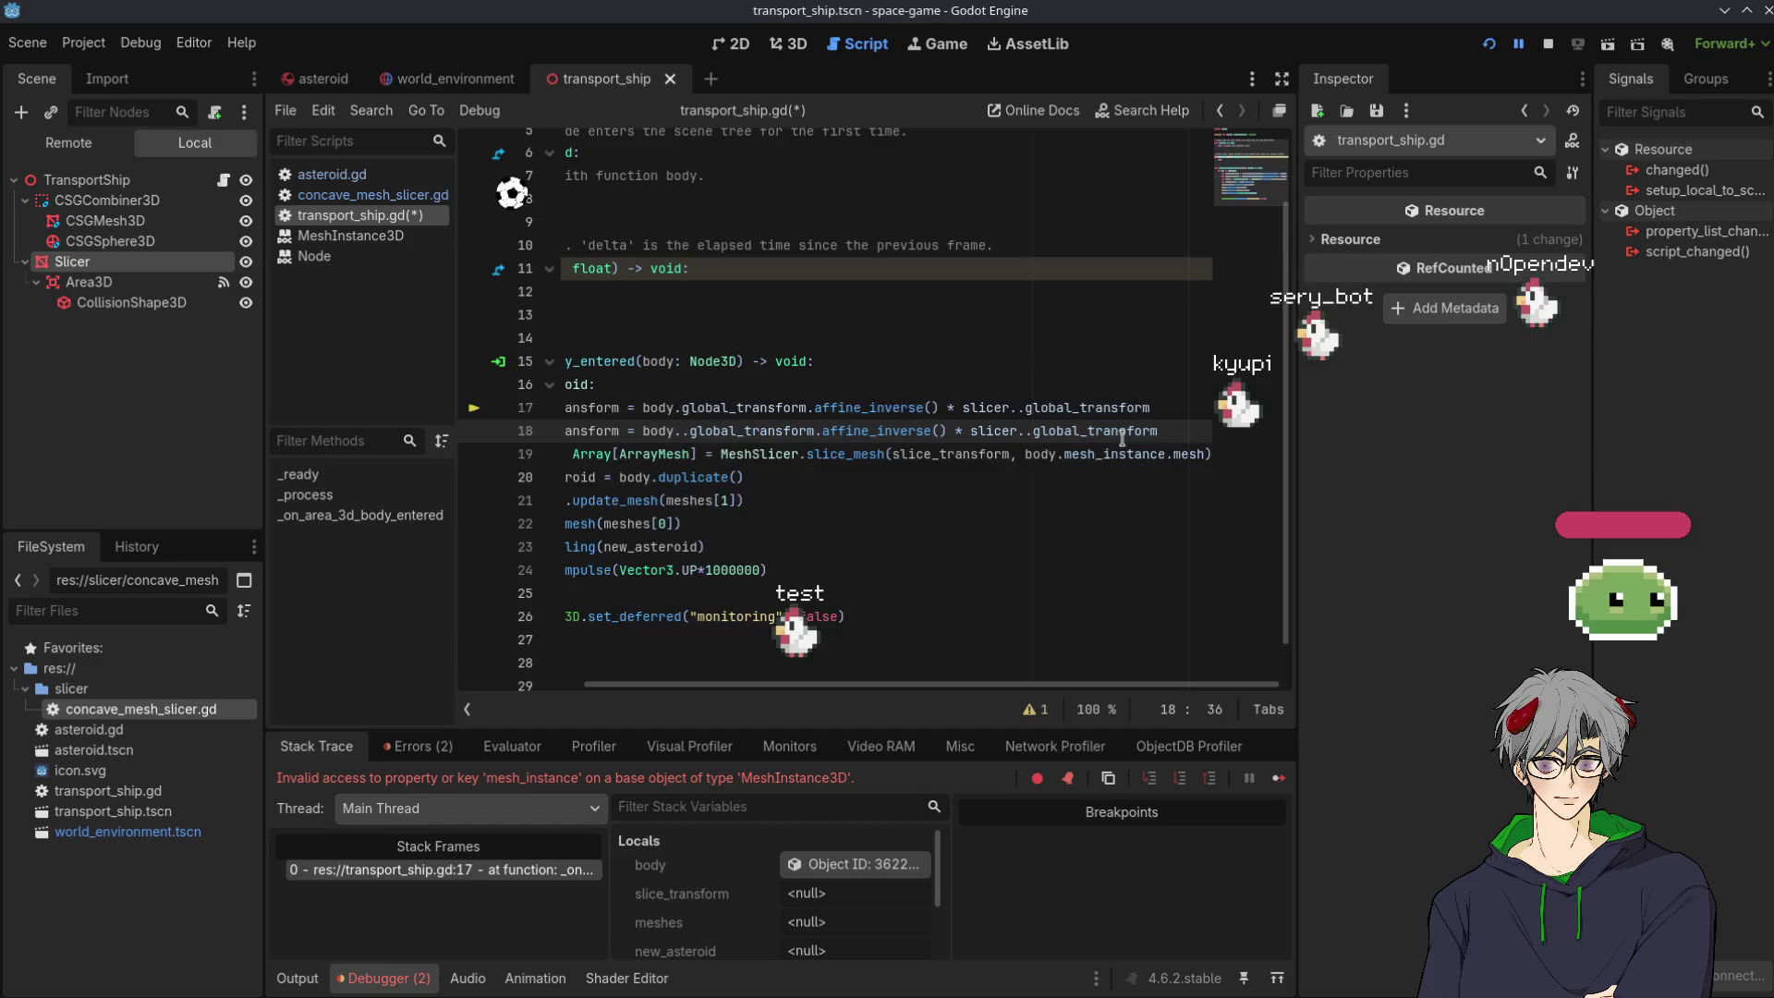
{"action": "key", "text": "ctrl+z"}
{"action": "key", "text": "ctrl+z"}
{"action": "key", "text": "ctrl+z"}
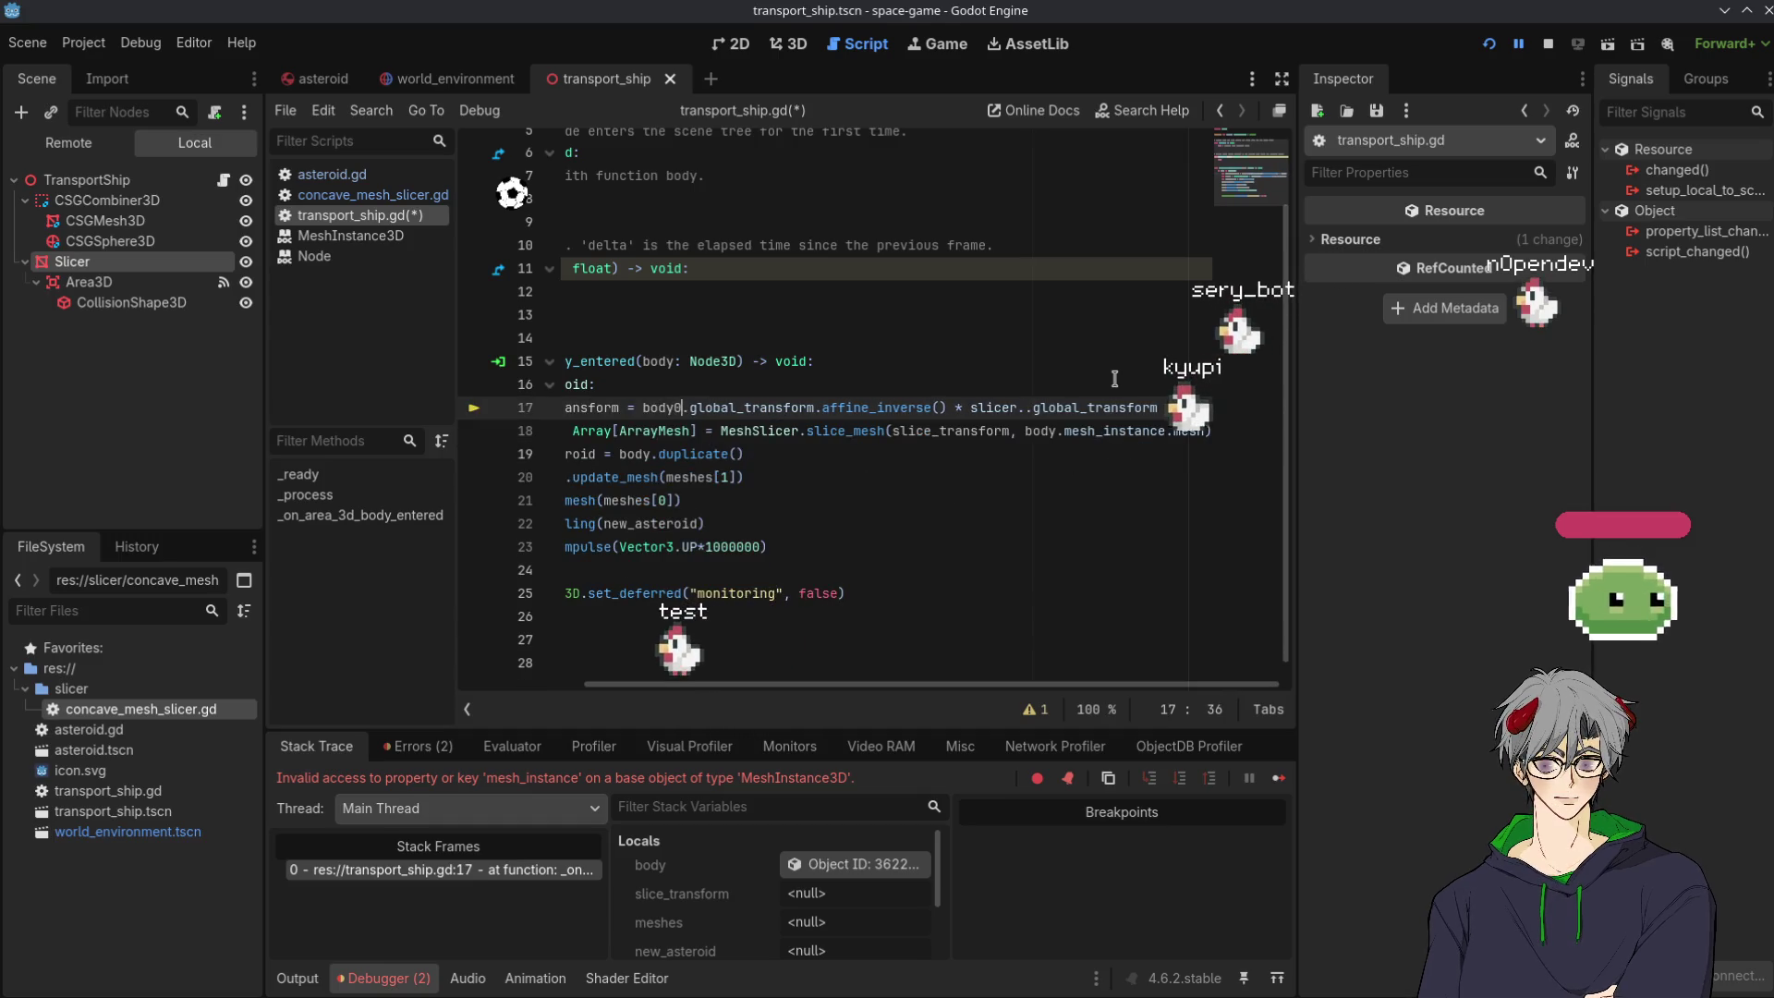
{"action": "key", "text": "ctrl+z"}
{"action": "key", "text": "ctrl+z"}
{"action": "key", "text": "ctrl+s"}
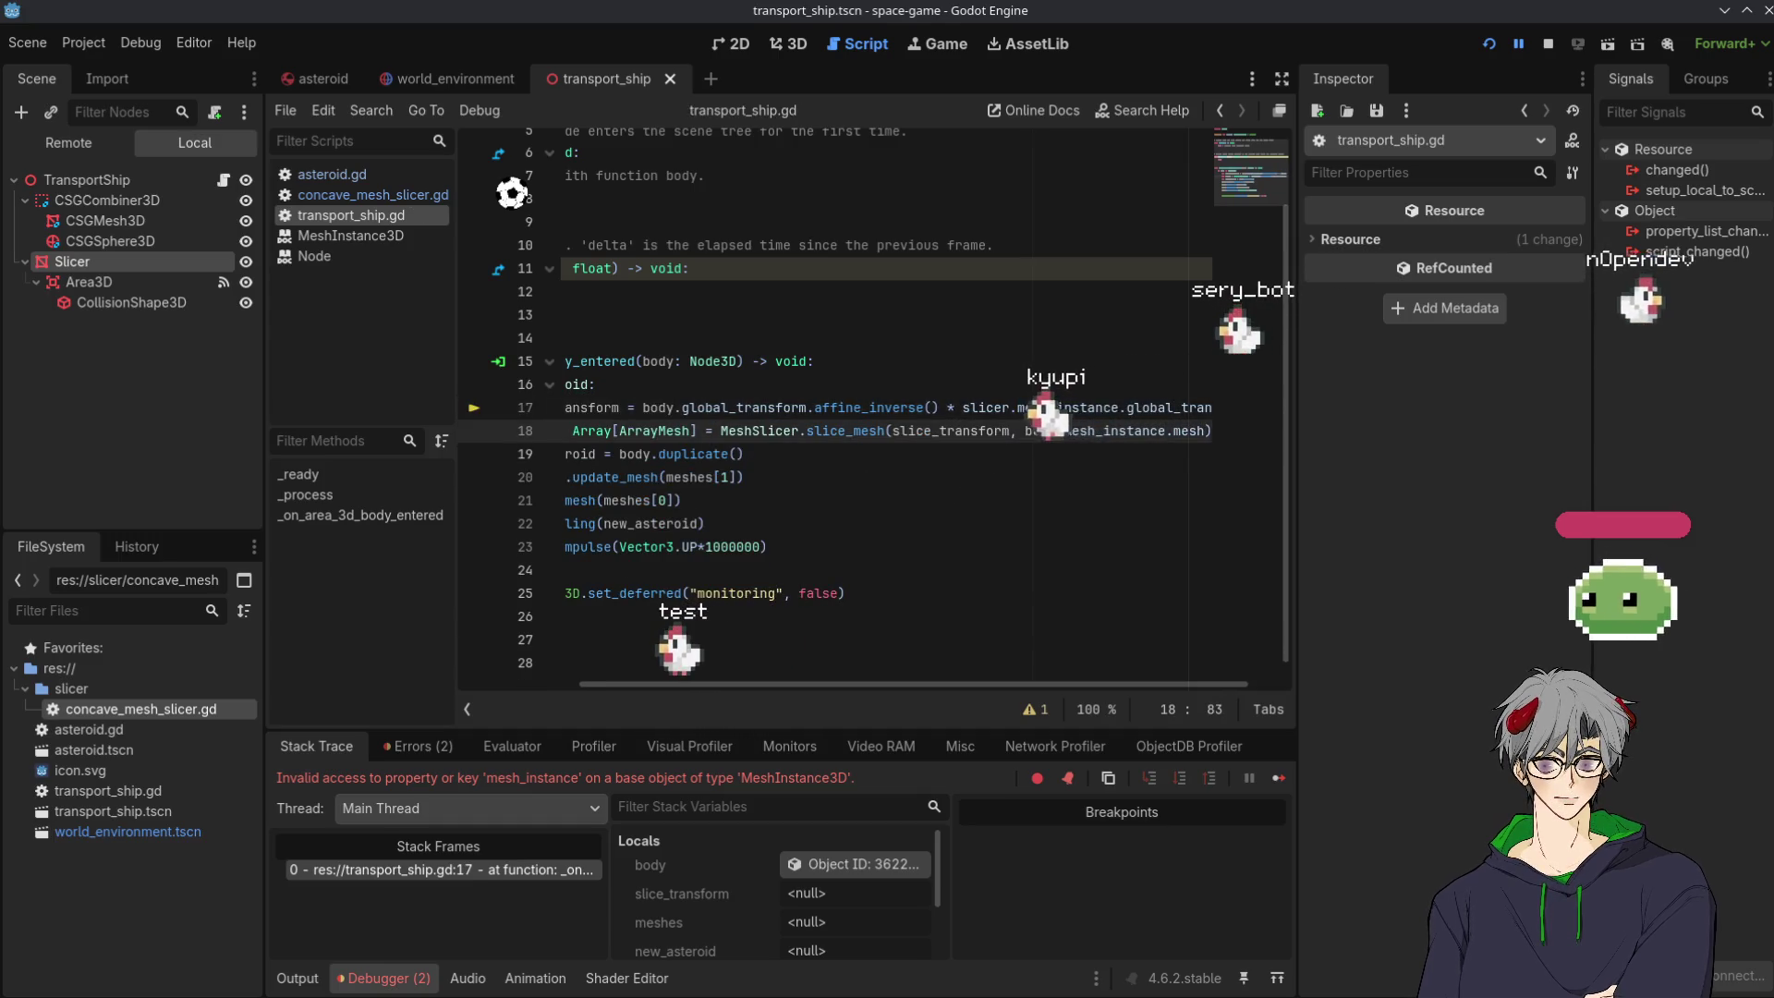
{"action": "left_click", "coordinate": [1121, 399]}
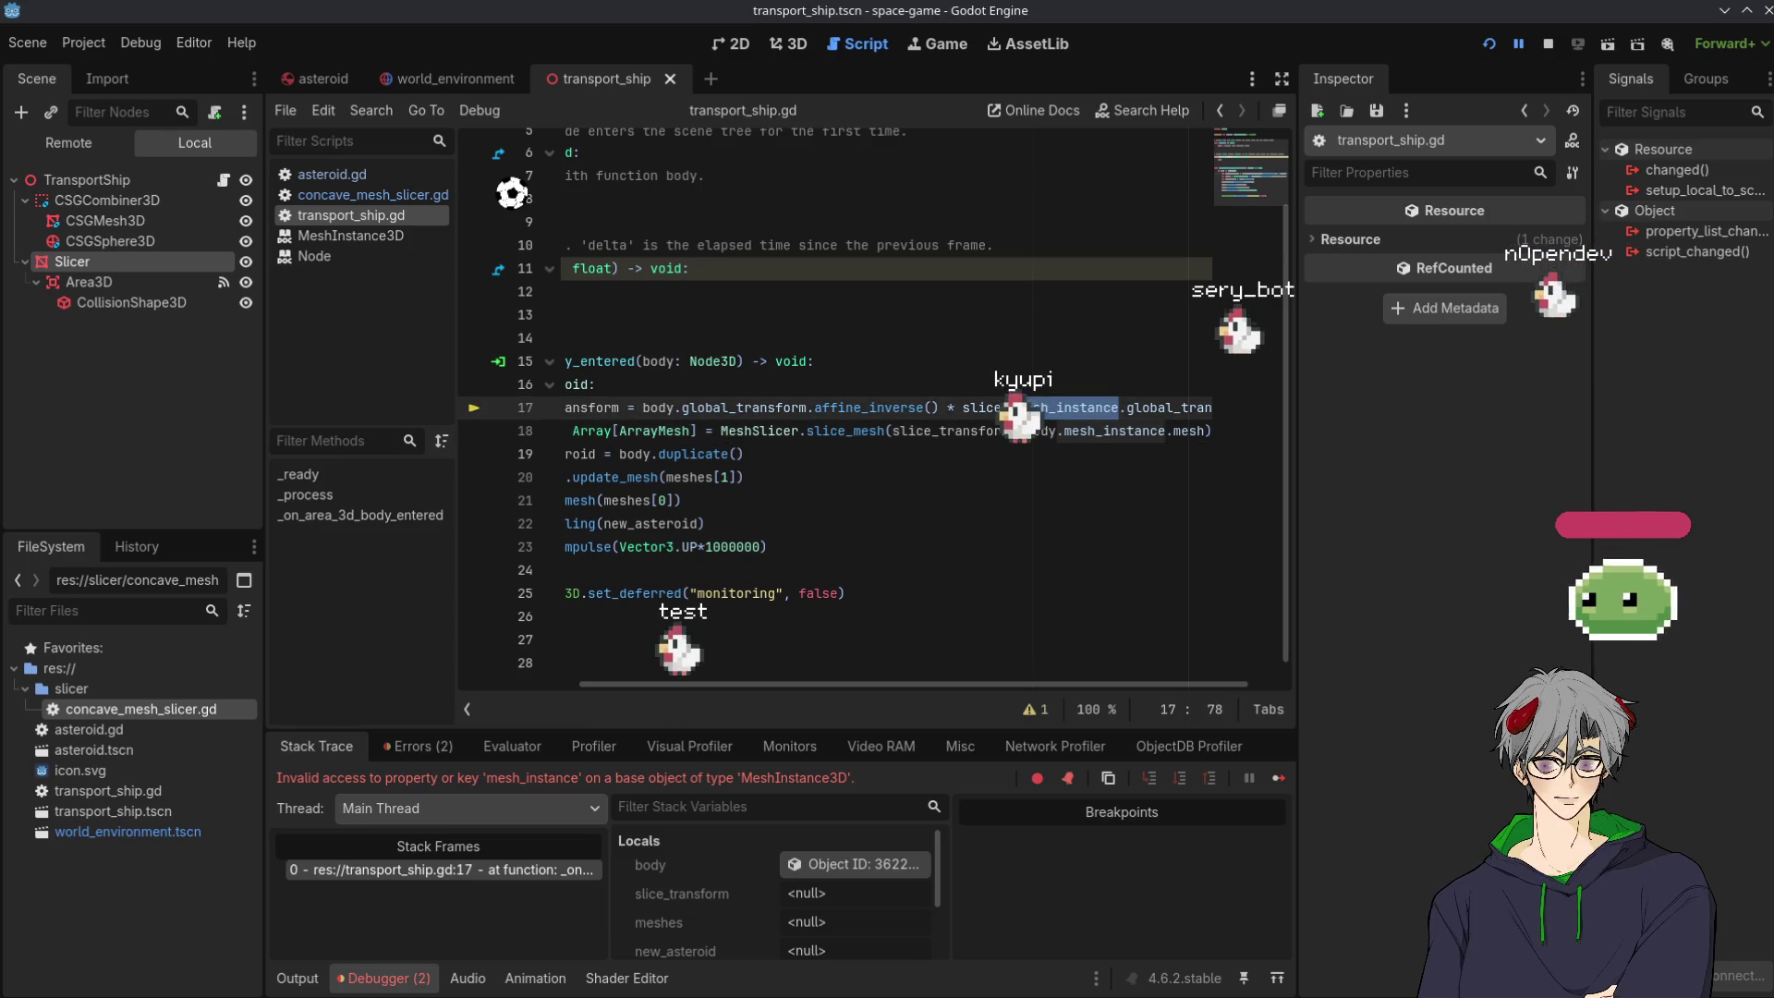
{"action": "type", "text": ".mesh_instance"}
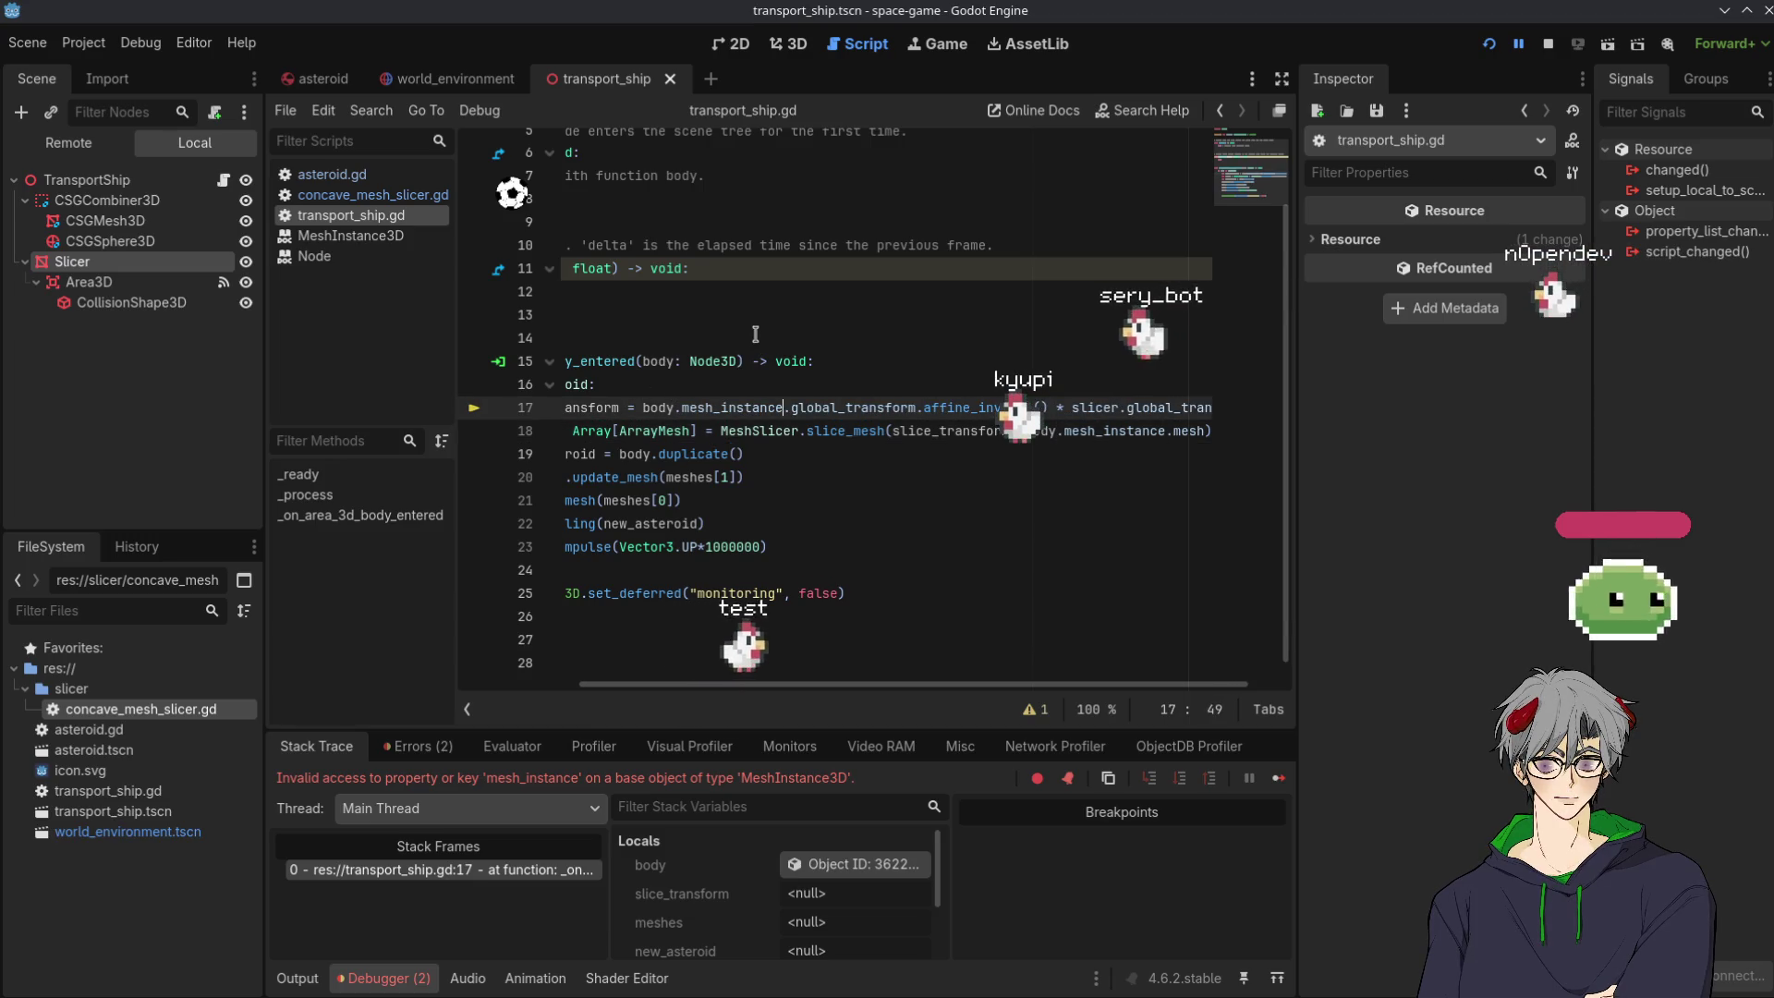
Rerun the game, trim line 23's upward impulse to Vector3.UP*1000, and stop the game.
{"action": "left_click", "coordinate": [1484, 48]}
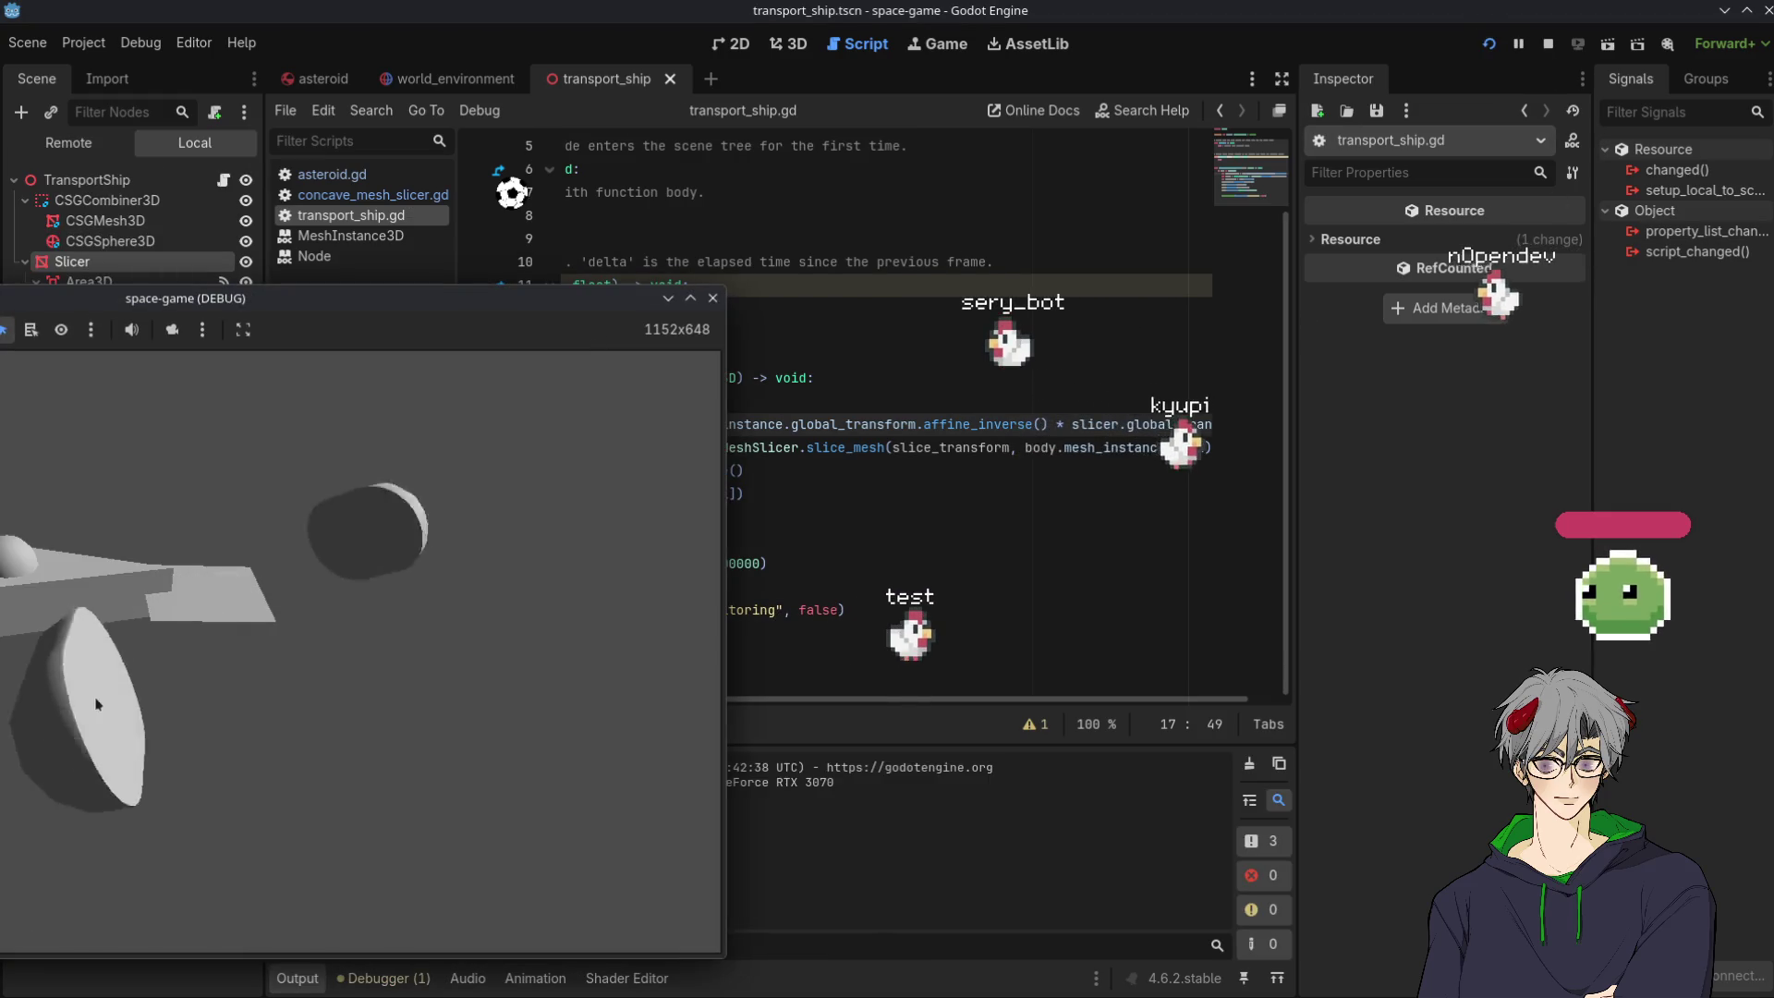
{"action": "left_click", "coordinate": [1007, 504]}
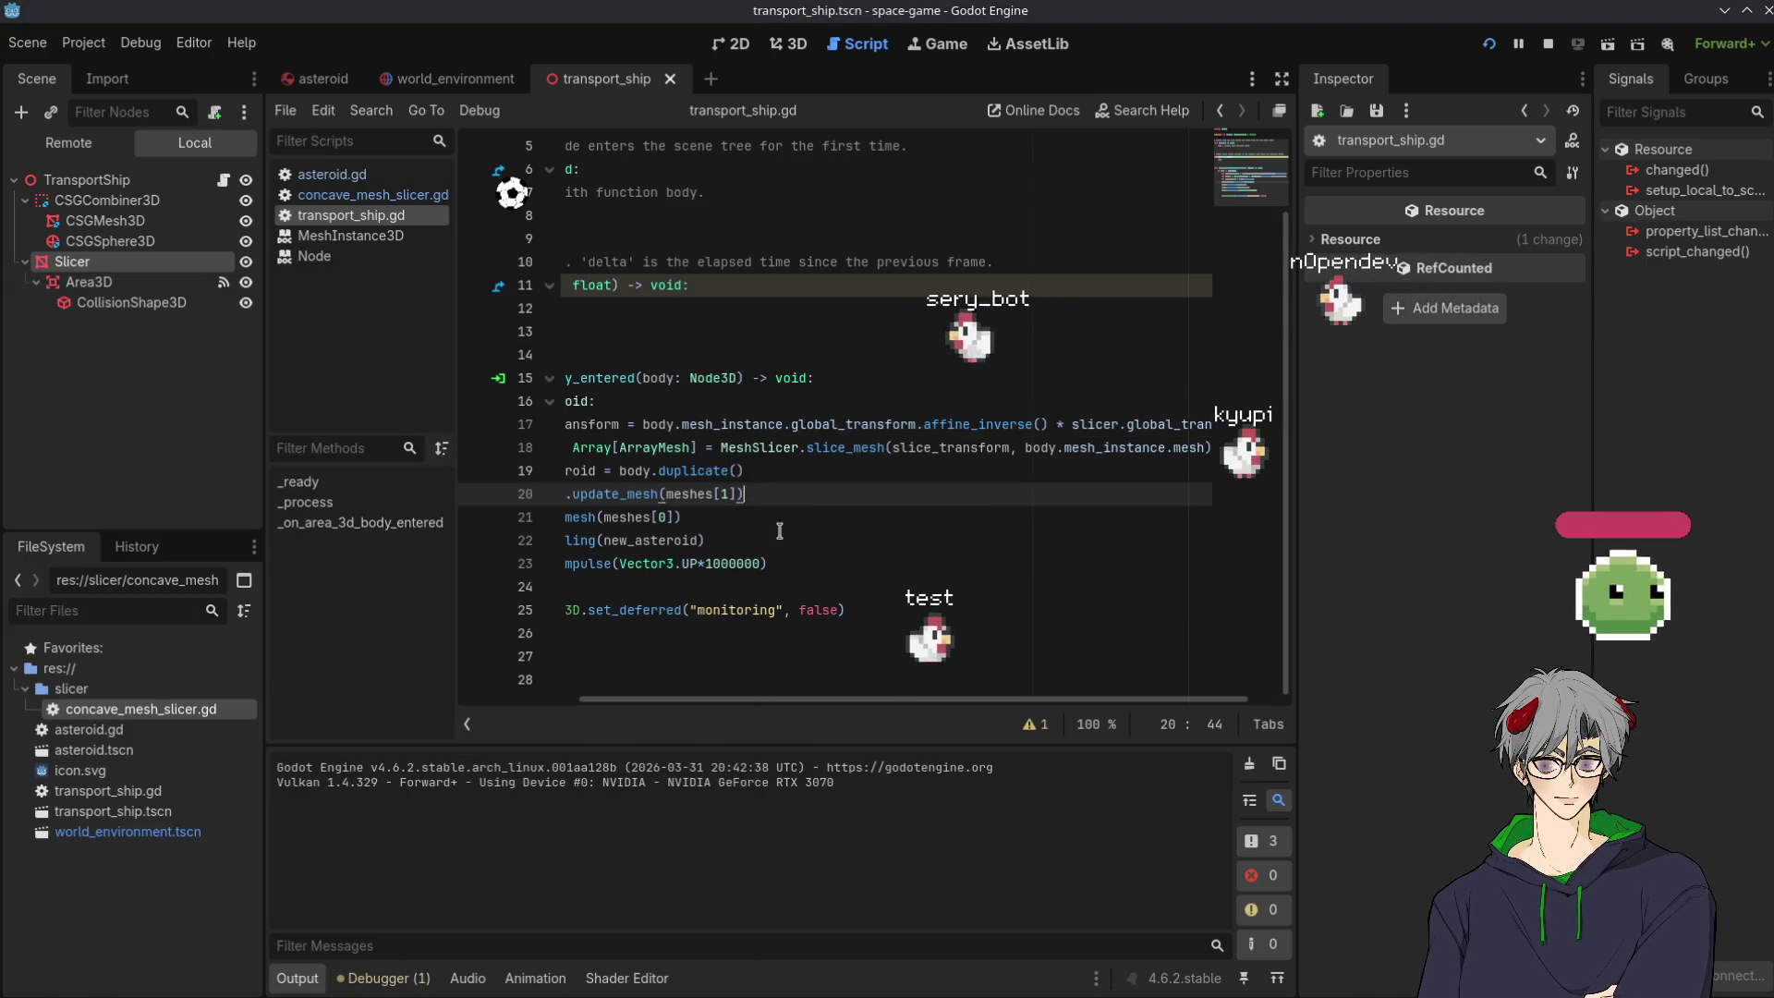
{"action": "left_click", "coordinate": [740, 564]}
{"action": "key", "text": "Delete"}
{"action": "key", "text": "Delete"}
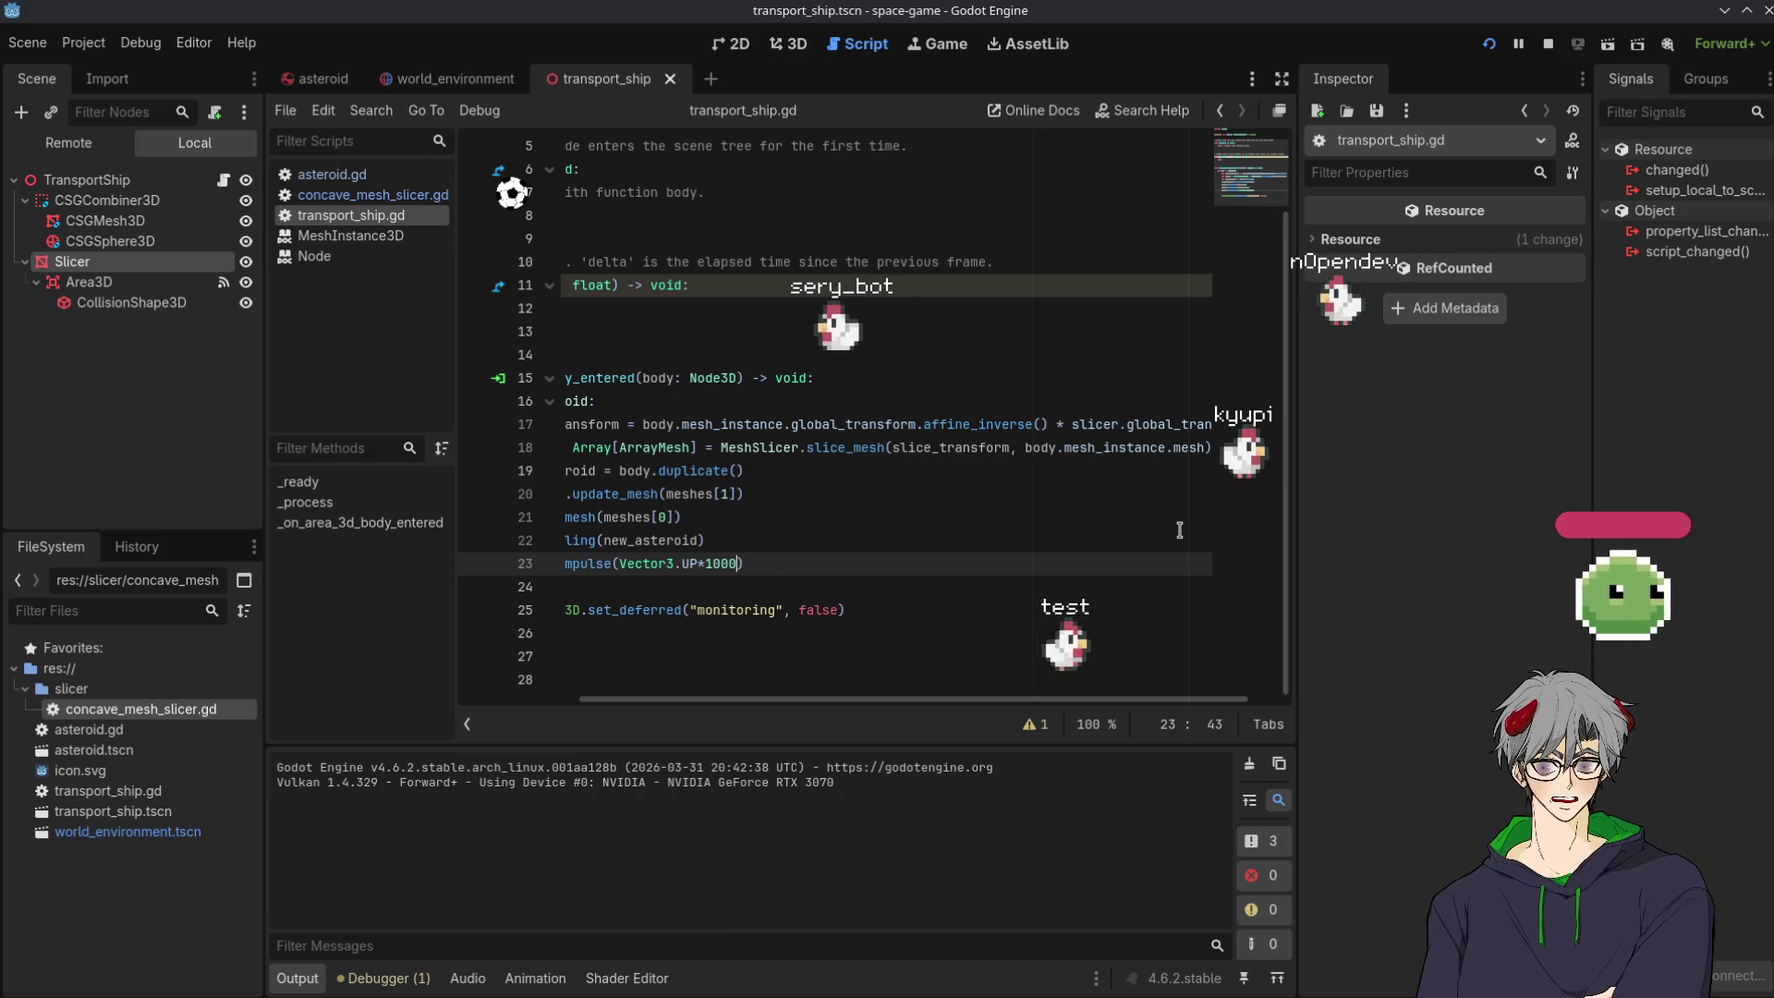
{"action": "left_click", "coordinate": [1498, 51]}
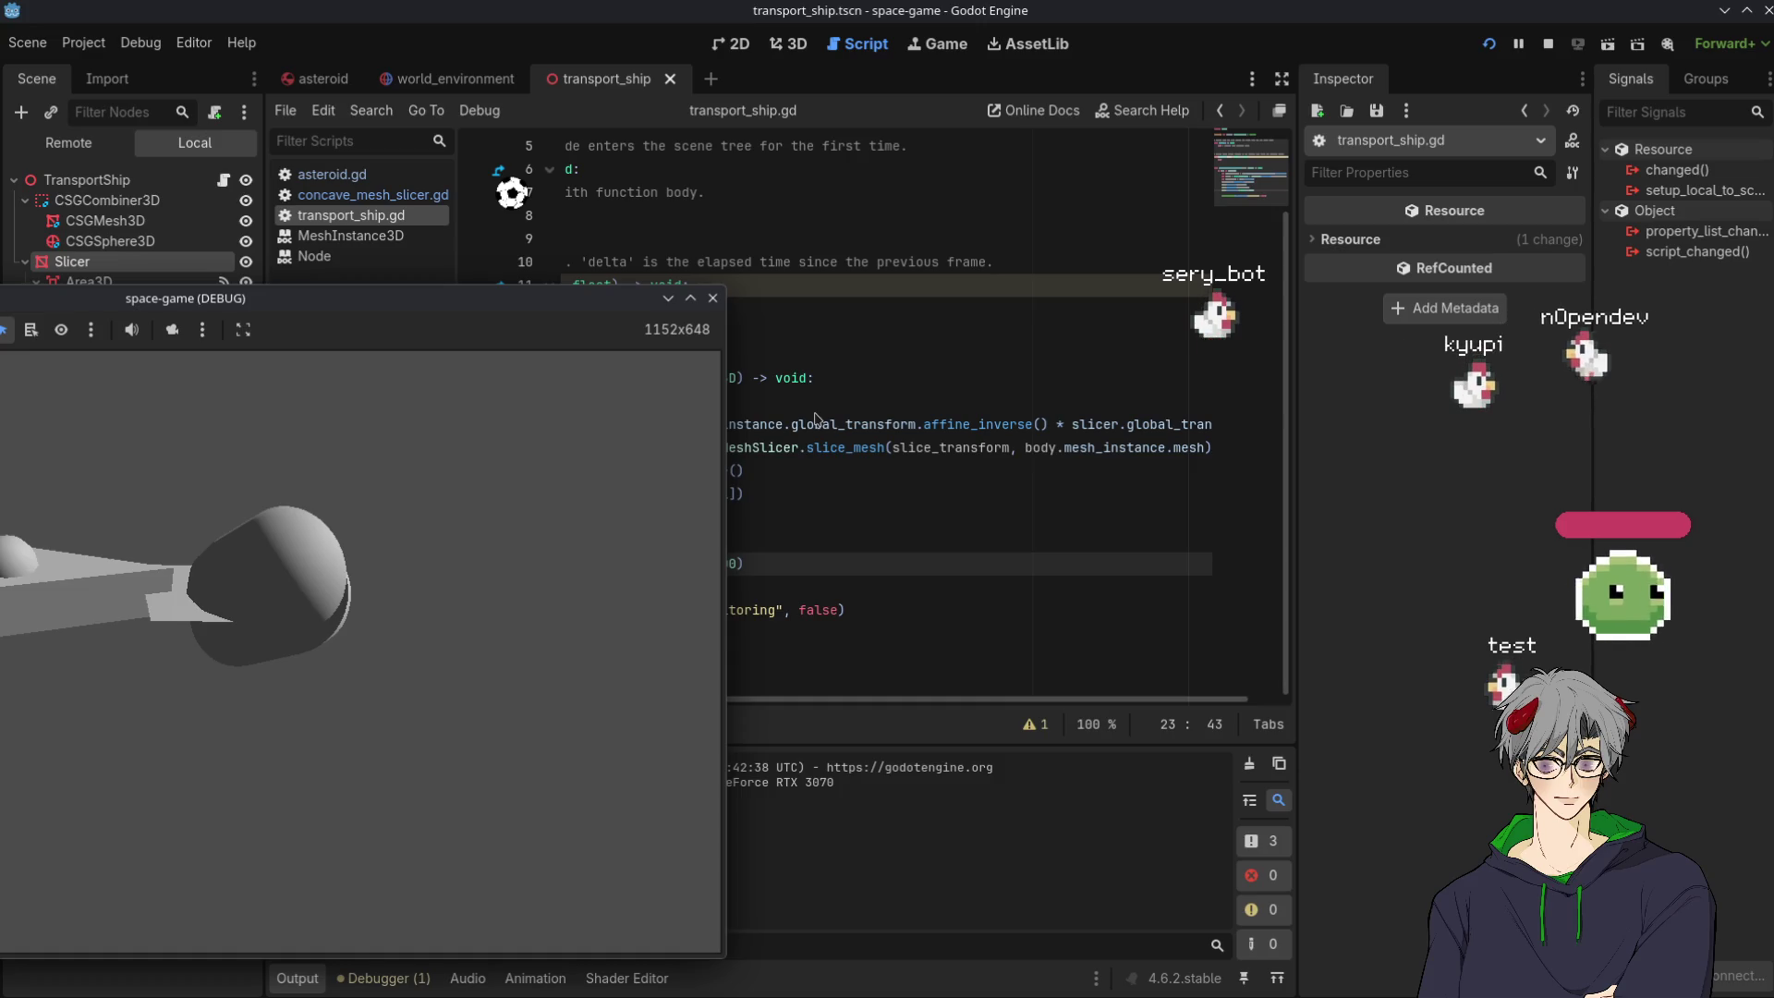
{"action": "left_click", "coordinate": [868, 495]}
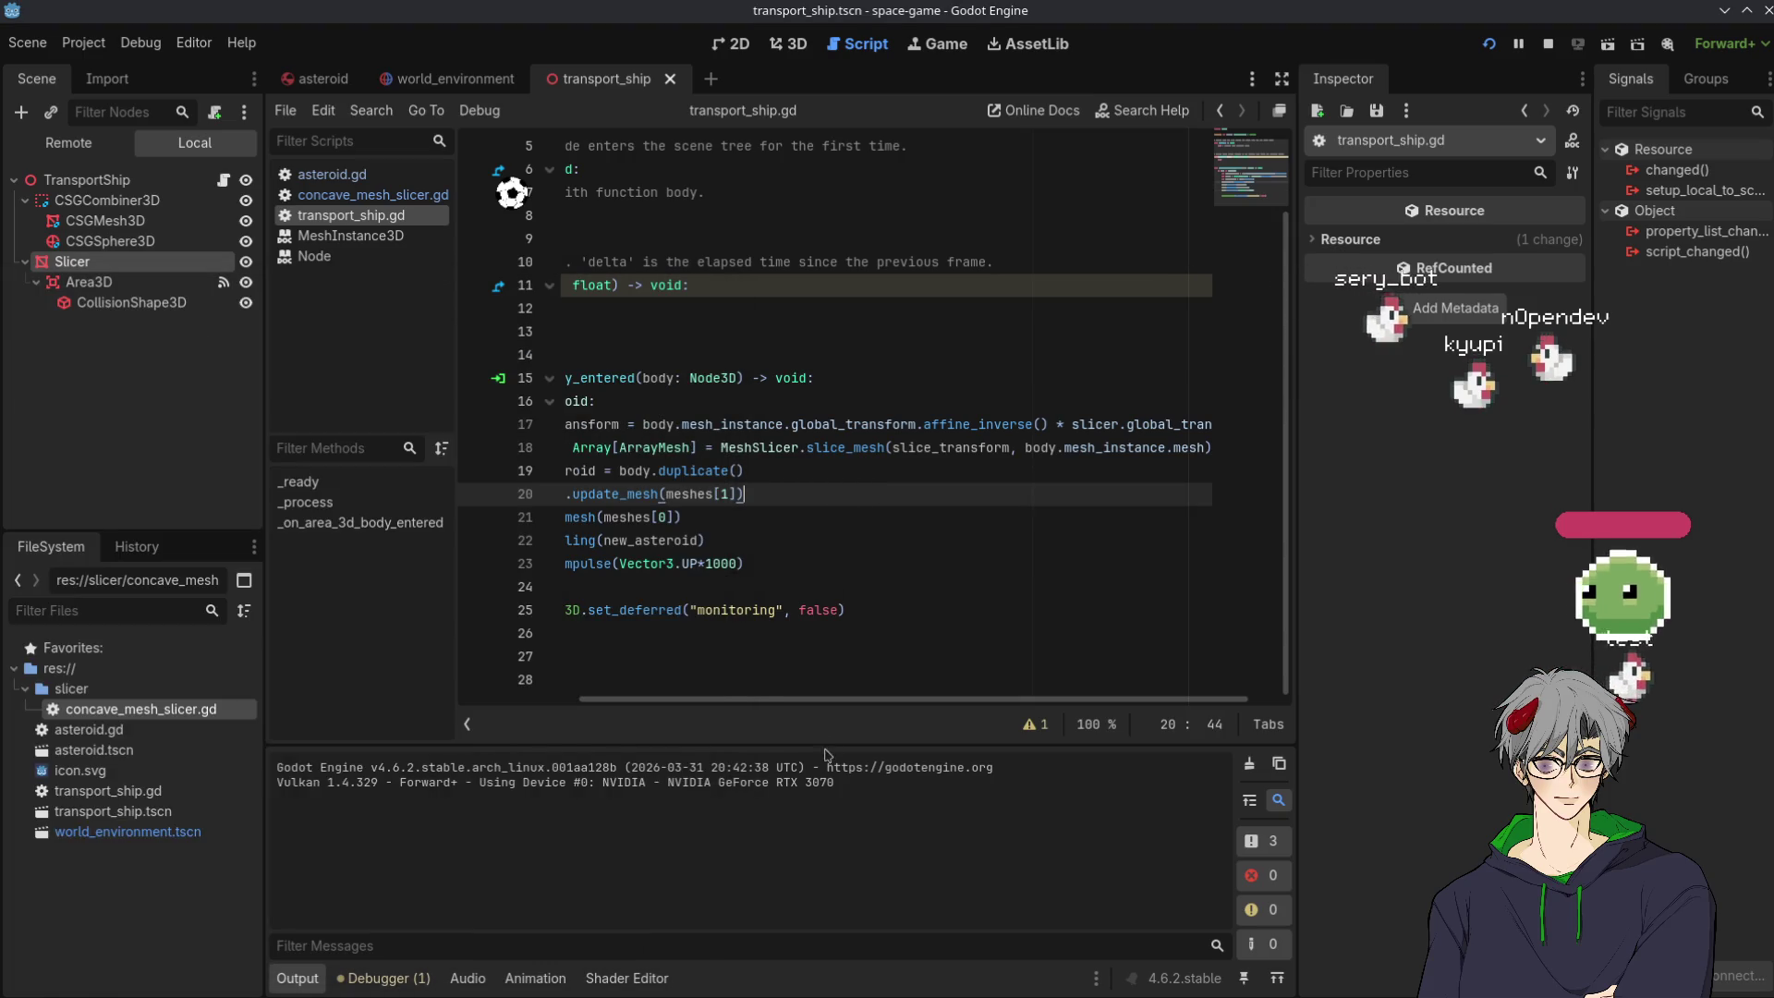
Change line 19 to 'var new_asteroid: Asteroid = body.duplicate()'.
{"action": "left_click_drag", "start_coordinate": [813, 710], "coordinate": [647, 717]}
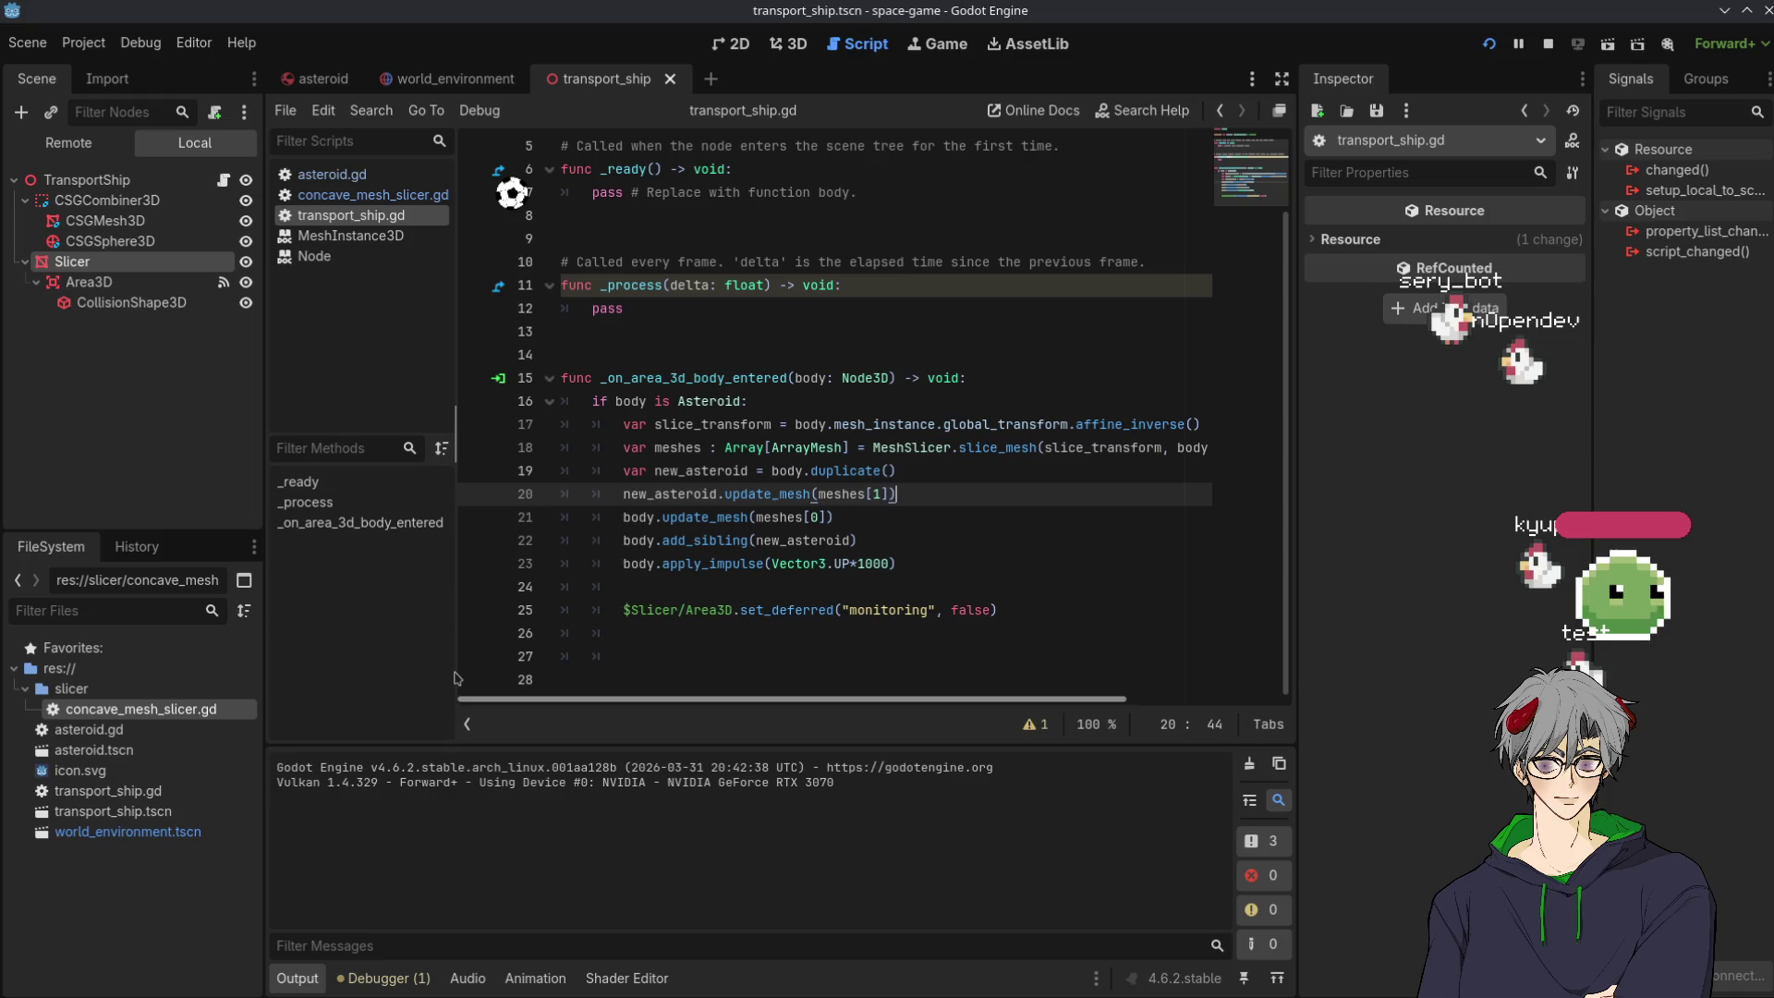
{"action": "mouse_move", "coordinate": [871, 422]}
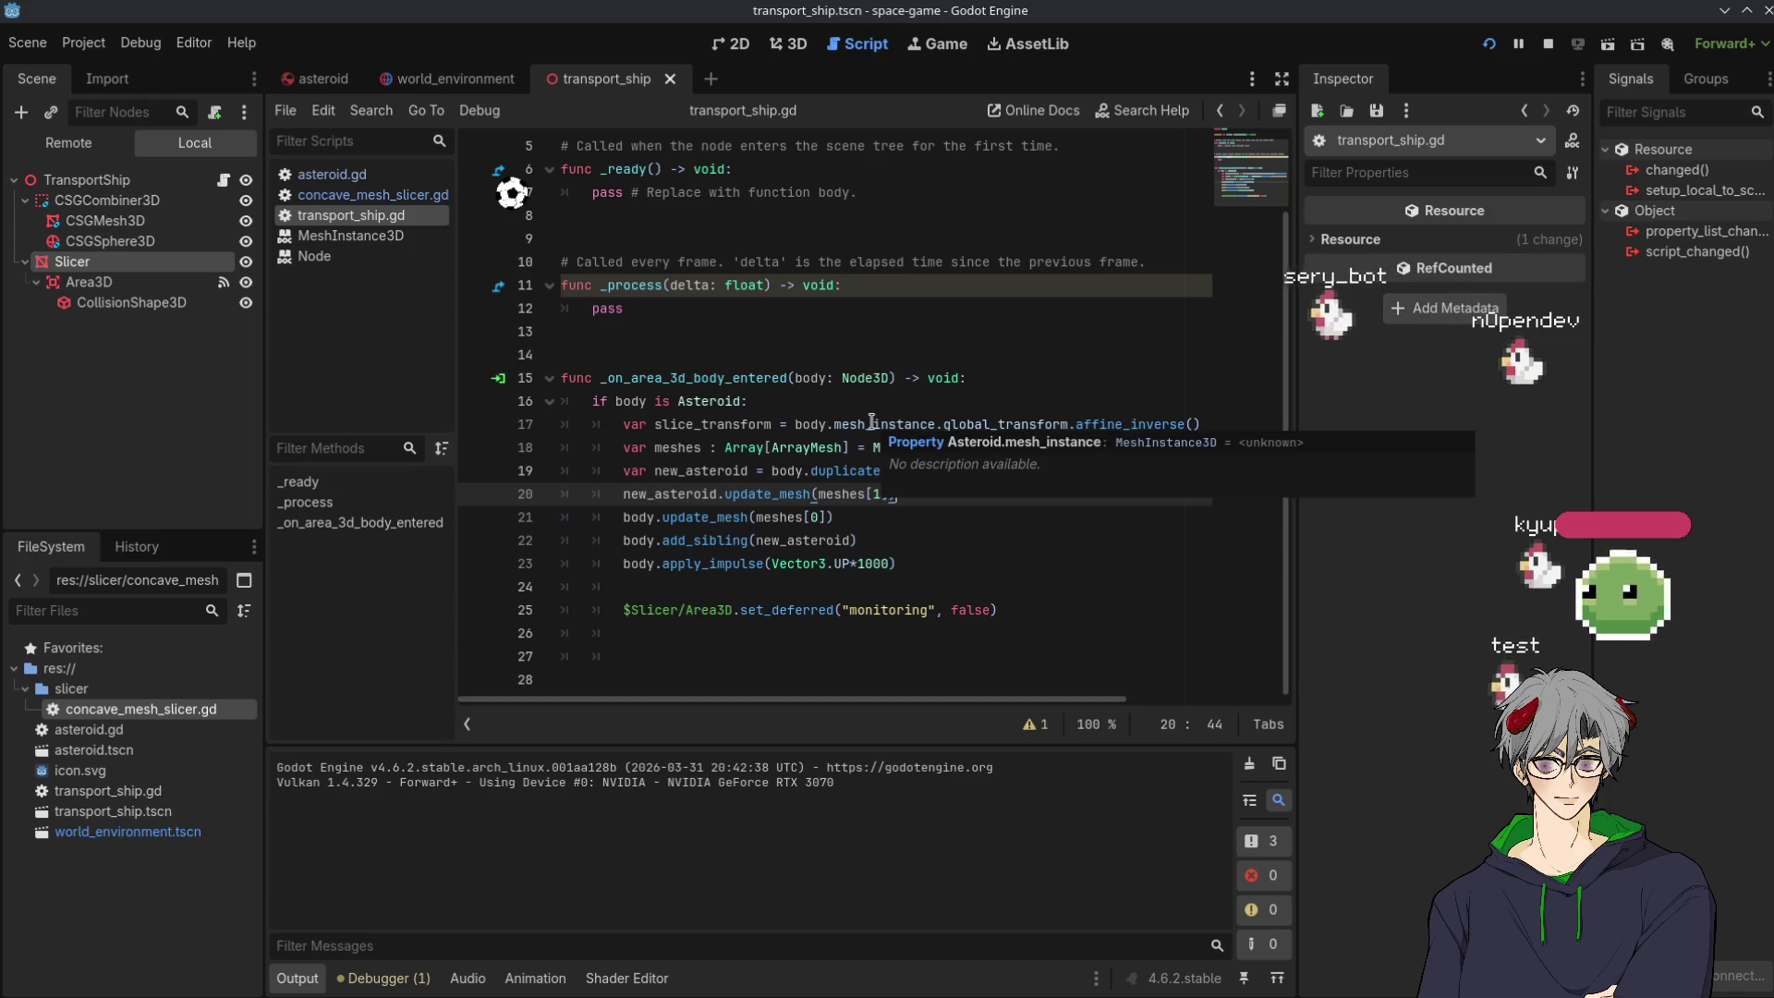
{"action": "left_click", "coordinate": [888, 564]}
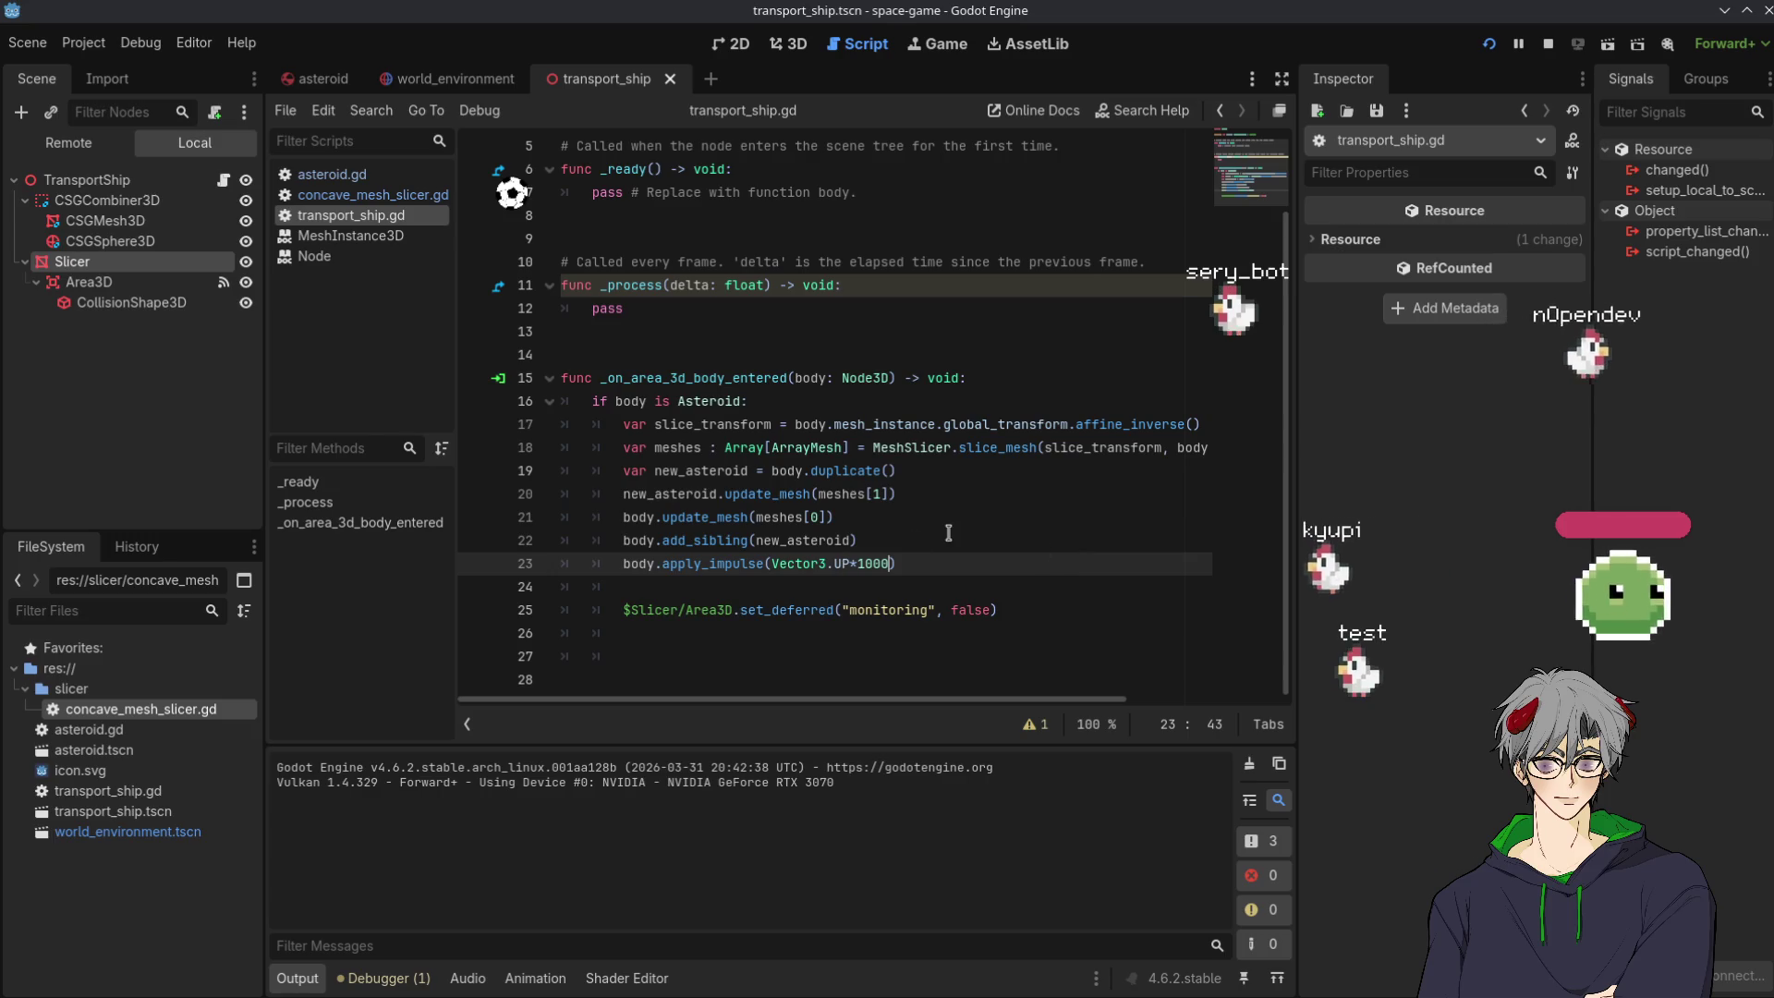
{"action": "double_click", "coordinate": [670, 494]}
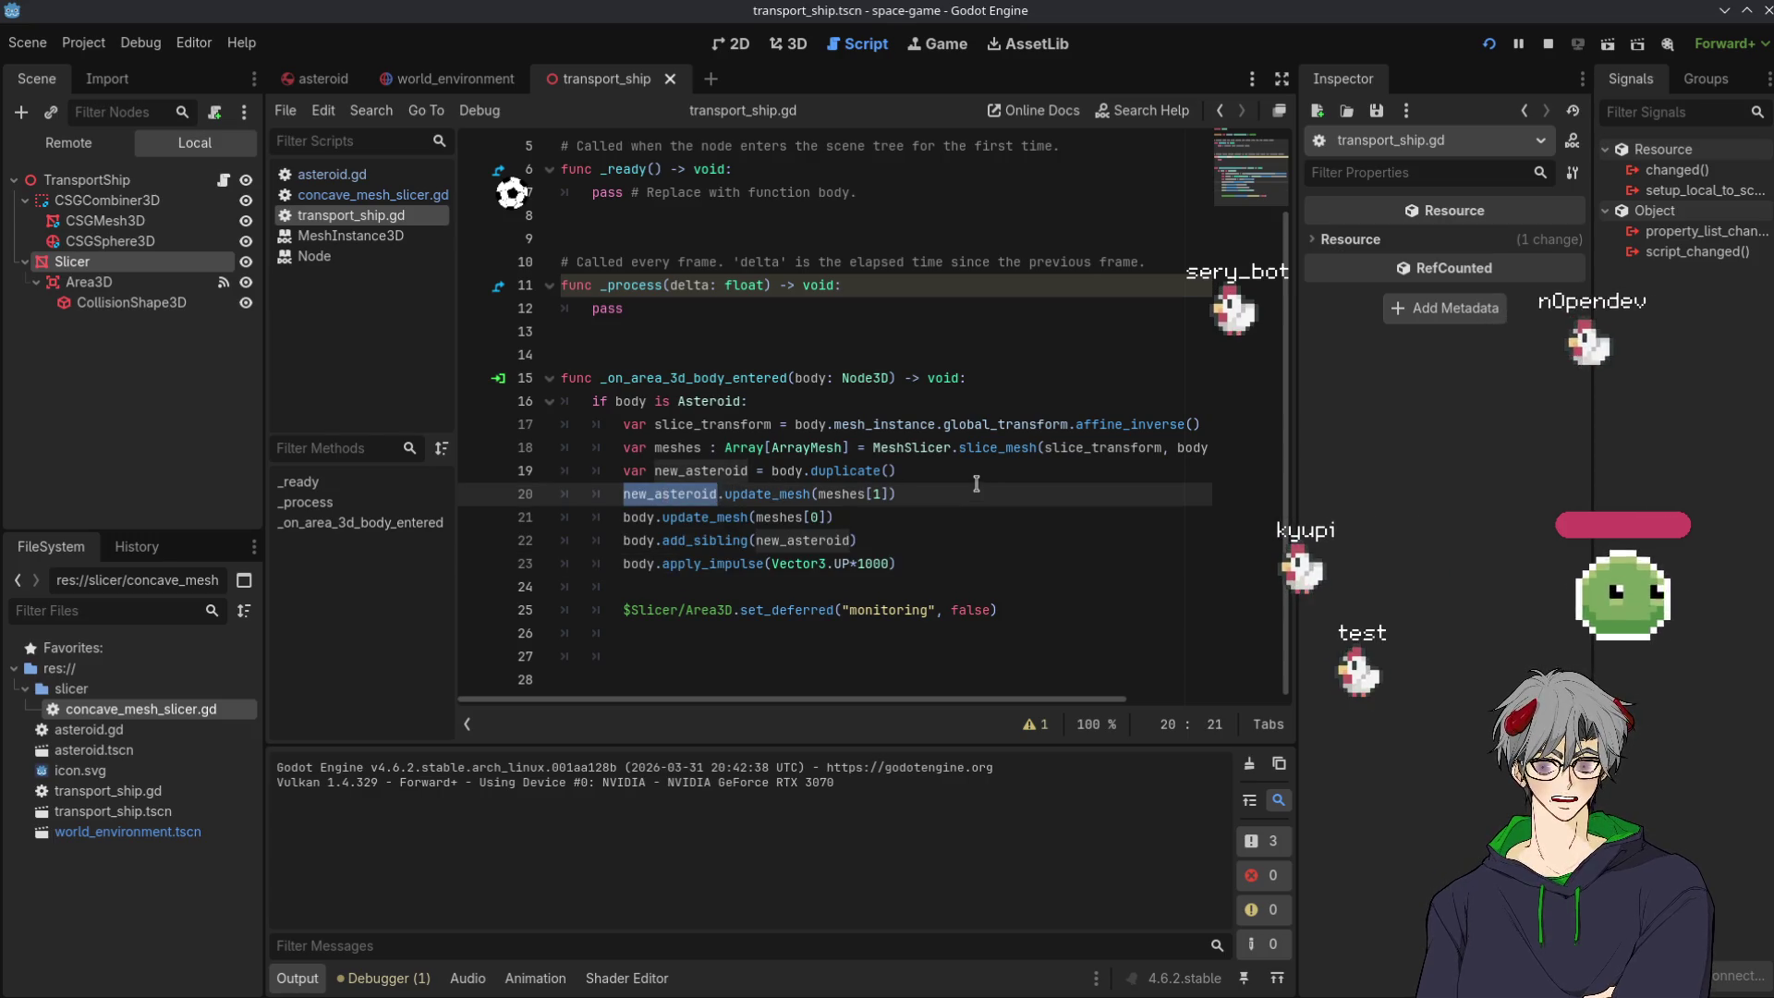
{"action": "left_click", "coordinate": [712, 471]}
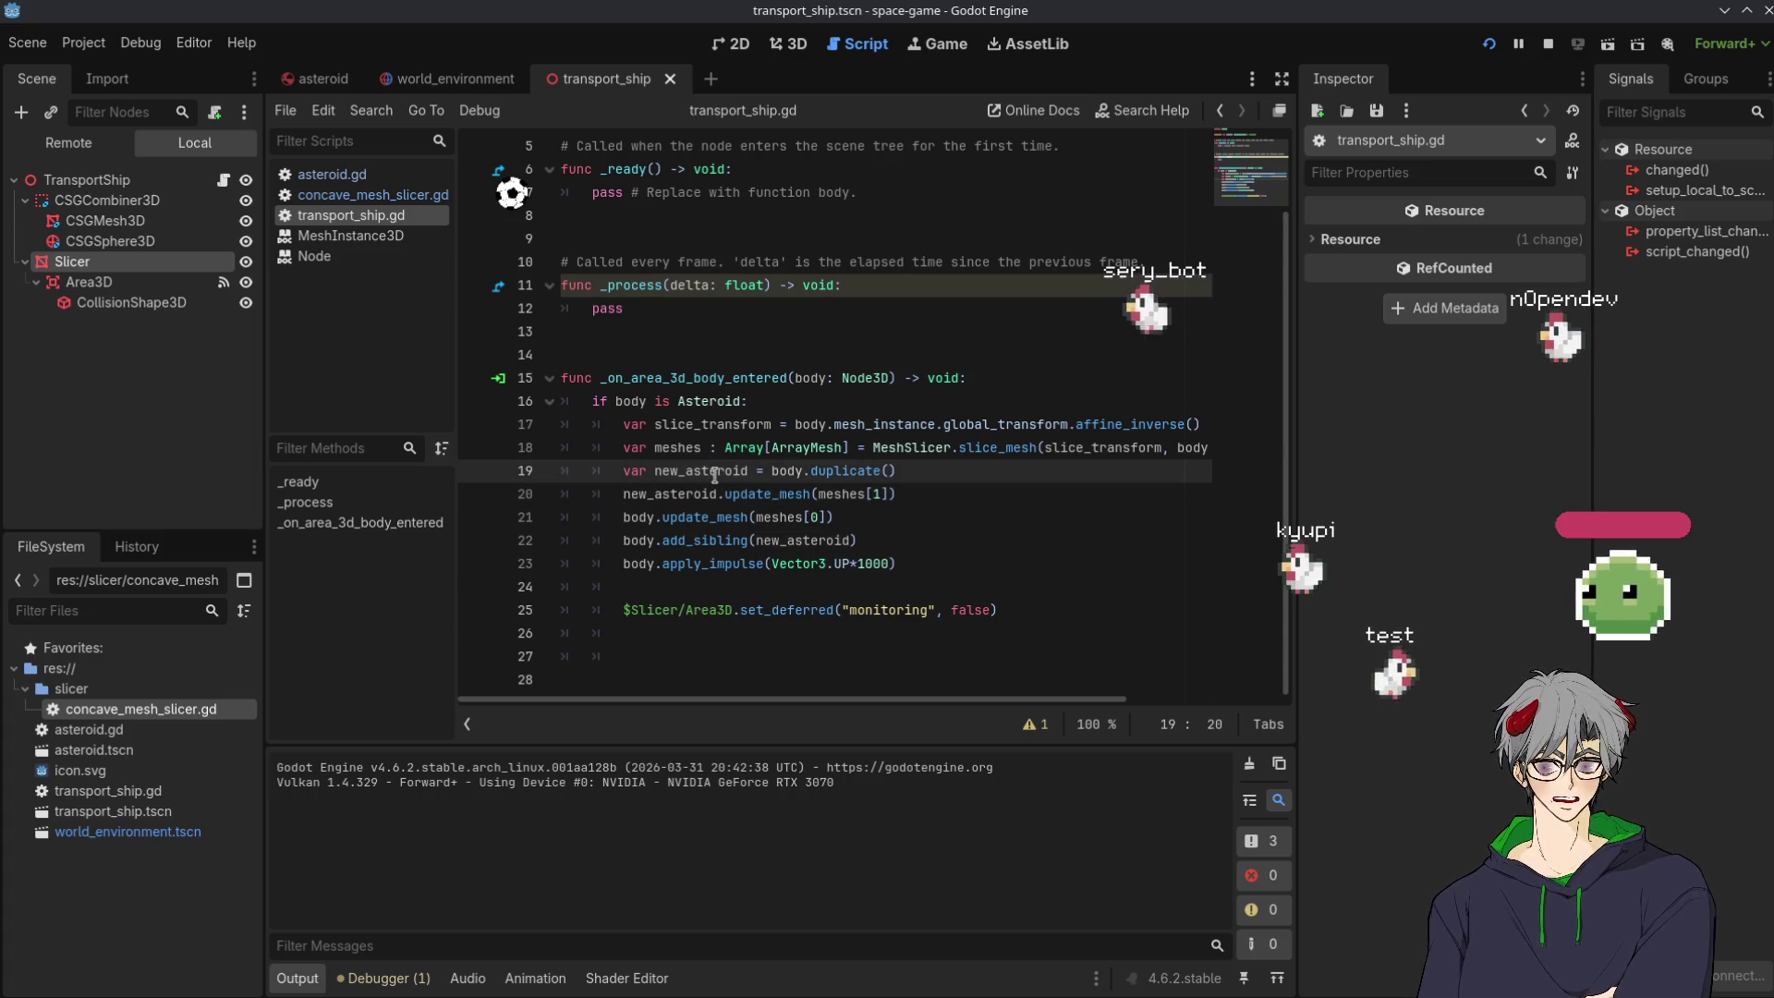
{"action": "left_click", "coordinate": [751, 470]}
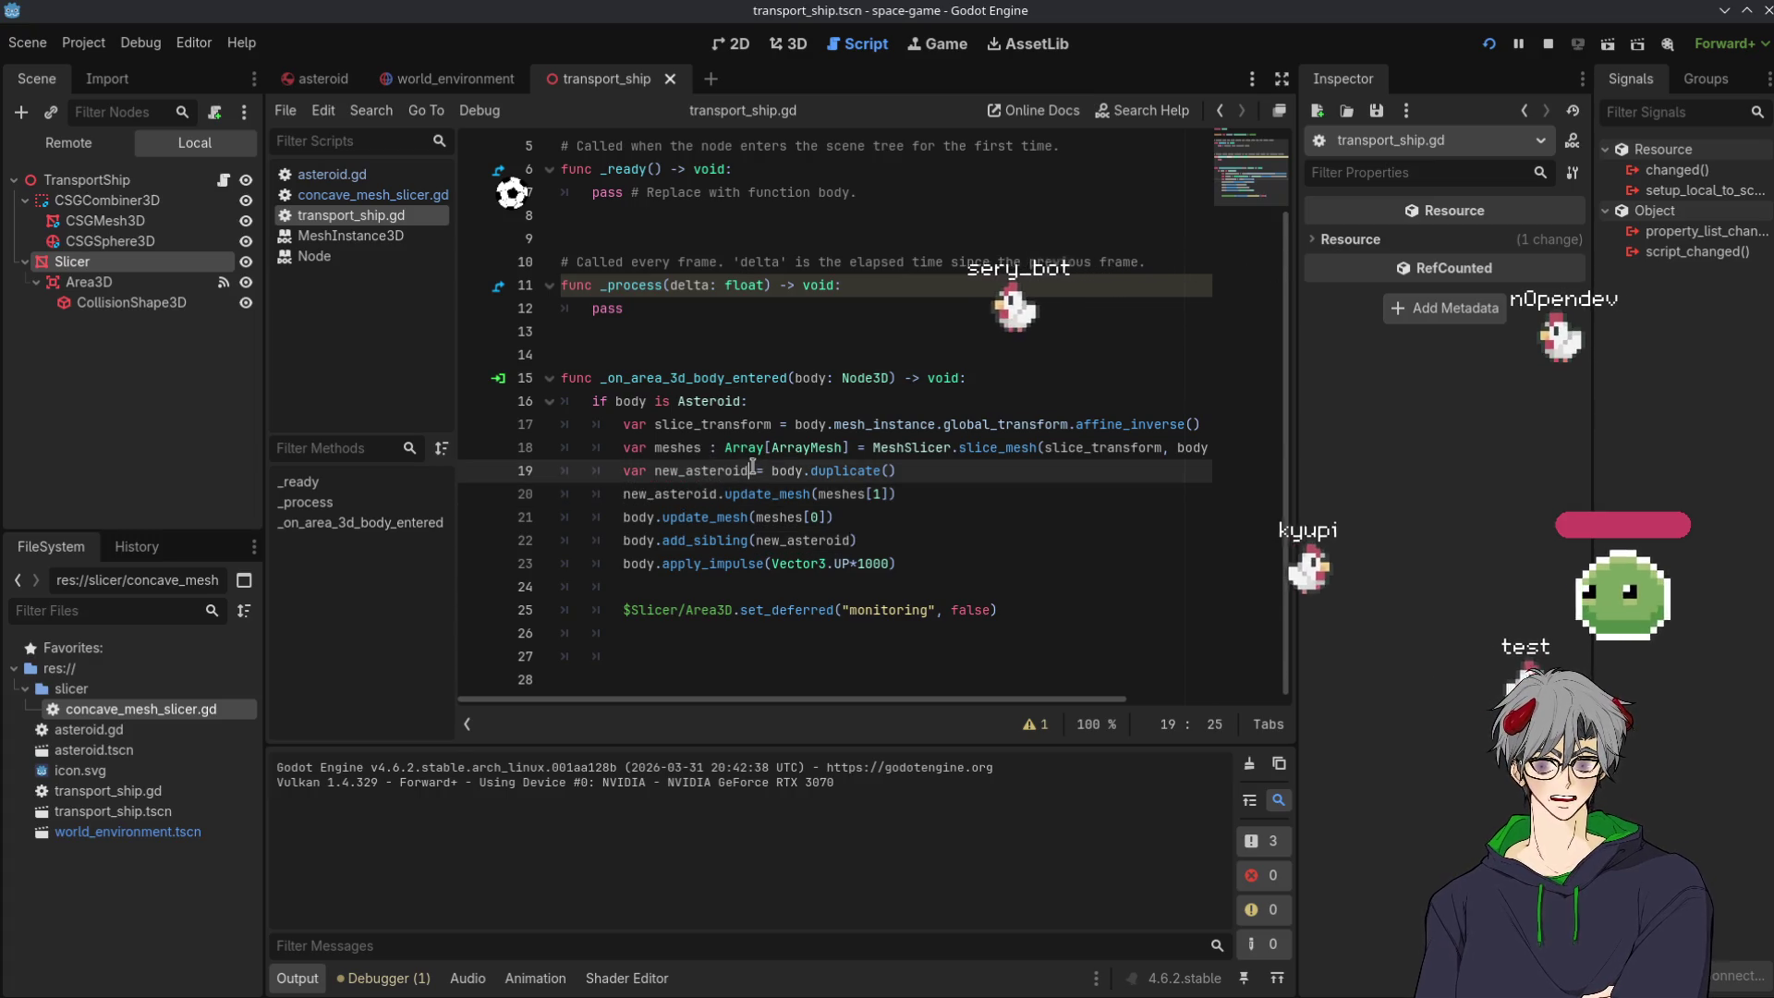
{"action": "type", "text": ": a"}
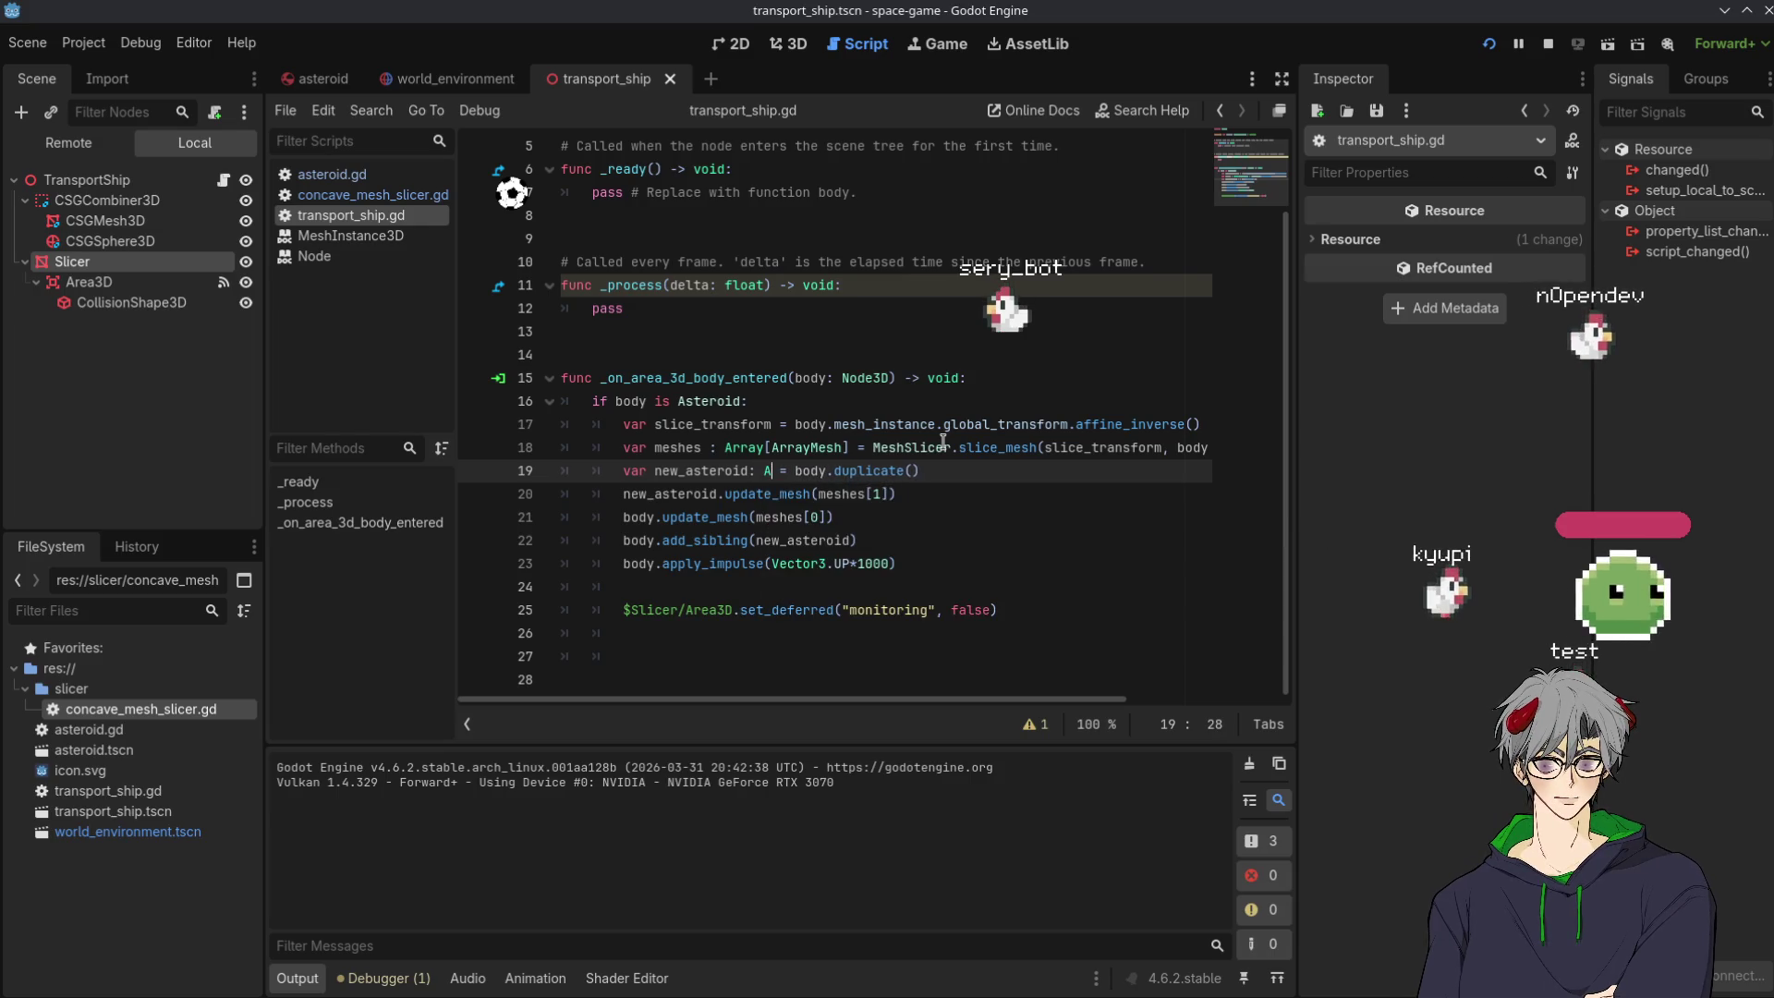
{"action": "key", "text": "BackSpace"}
{"action": "type", "text": "Asteroid"}
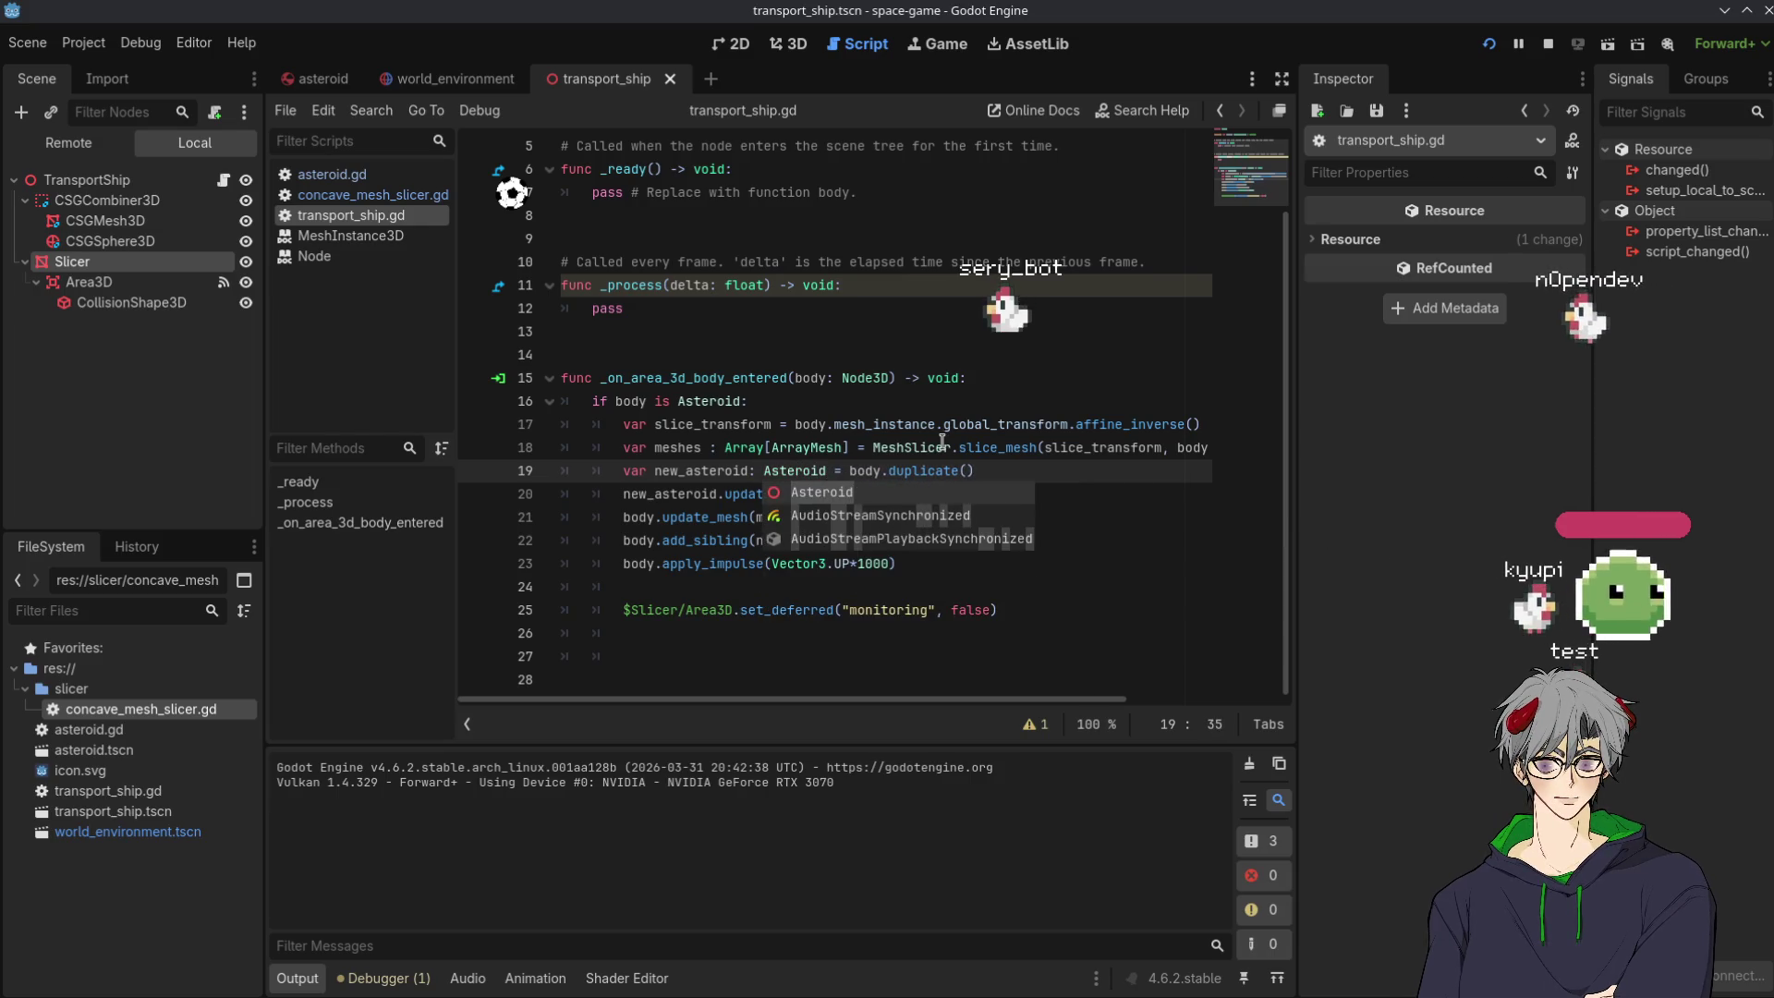
{"action": "left_click", "coordinate": [637, 328]}
{"action": "left_click", "coordinate": [1155, 562]}
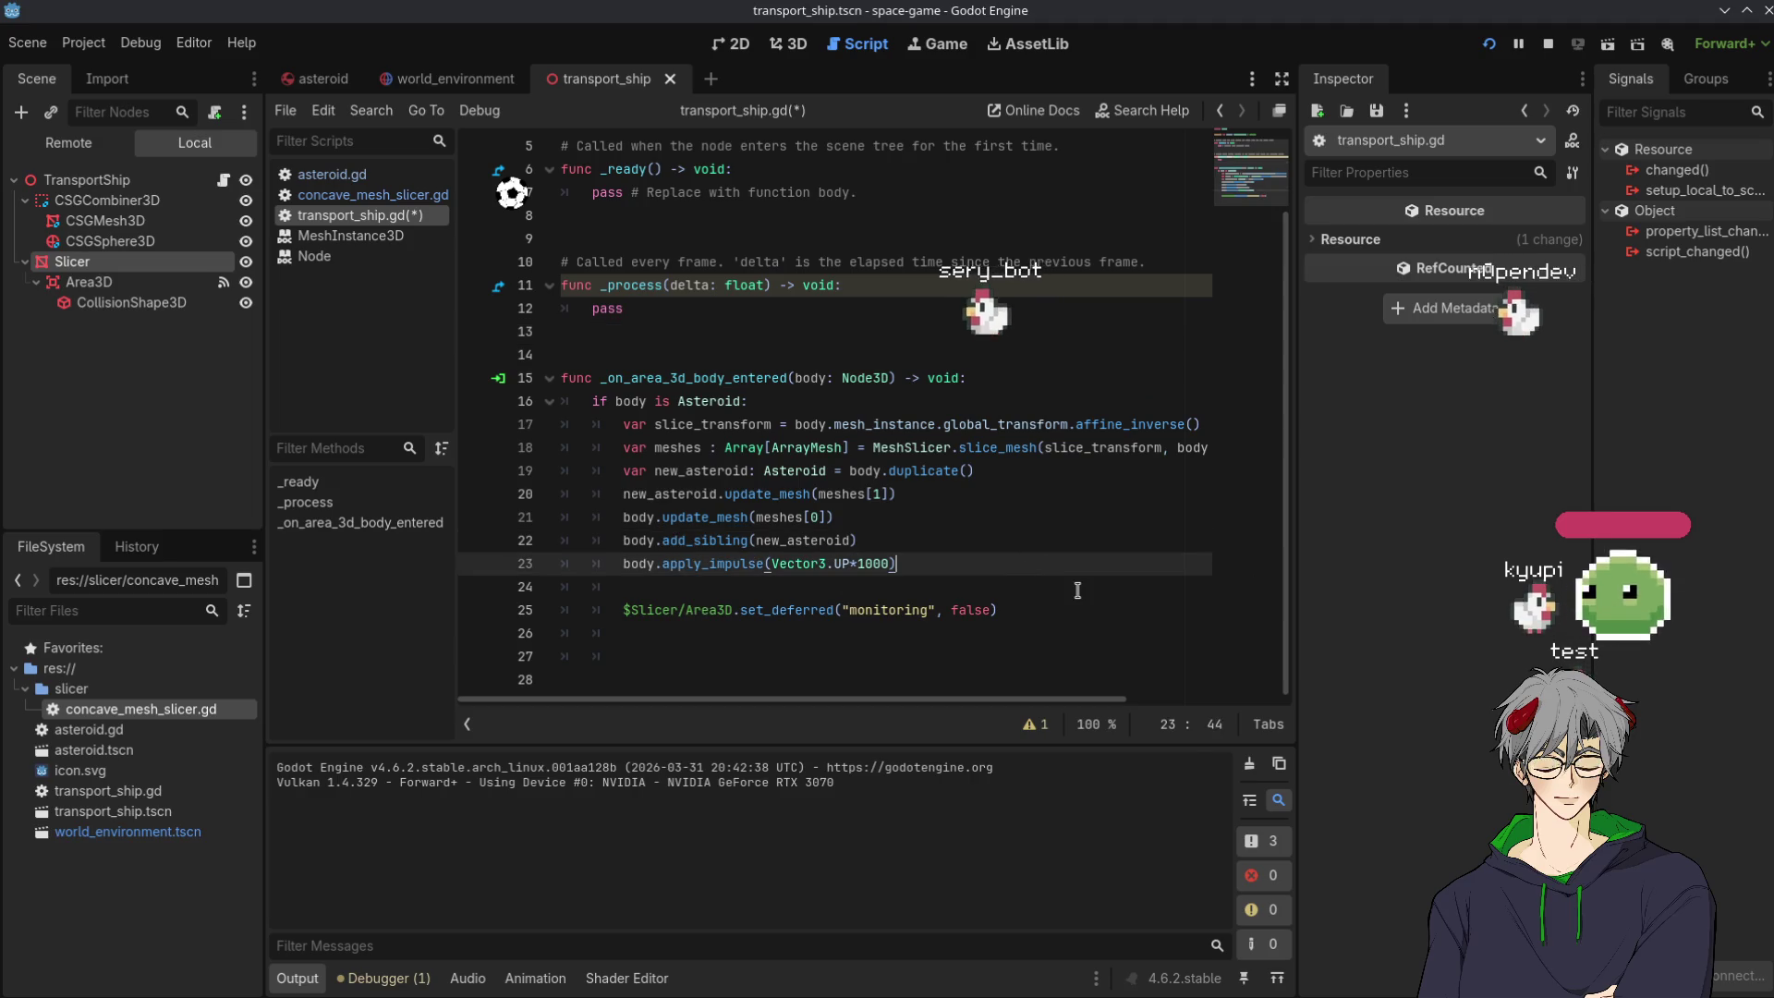
Start a new line 24 typing new_asteroid.apply_impulse(Vector3.DOWN*1 to push the new half down.
{"action": "key", "text": "Return"}
{"action": "type", "text": "bew"}
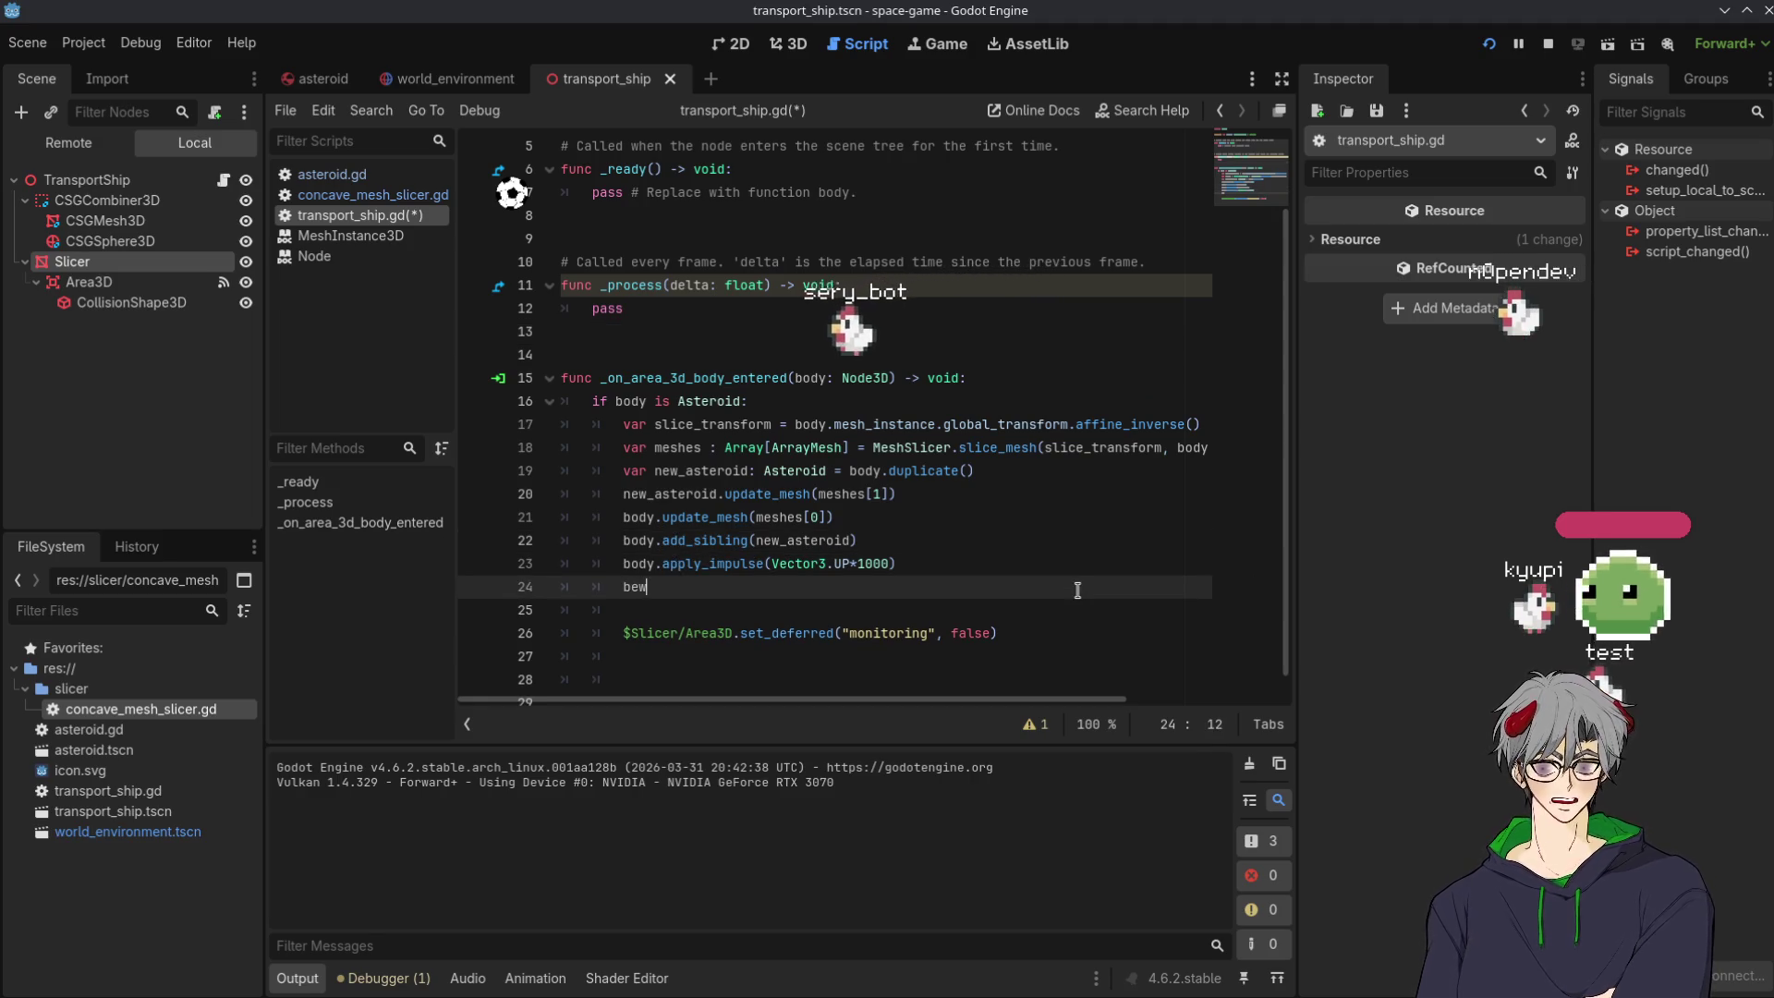
{"action": "type", "text": "new_asteroid."}
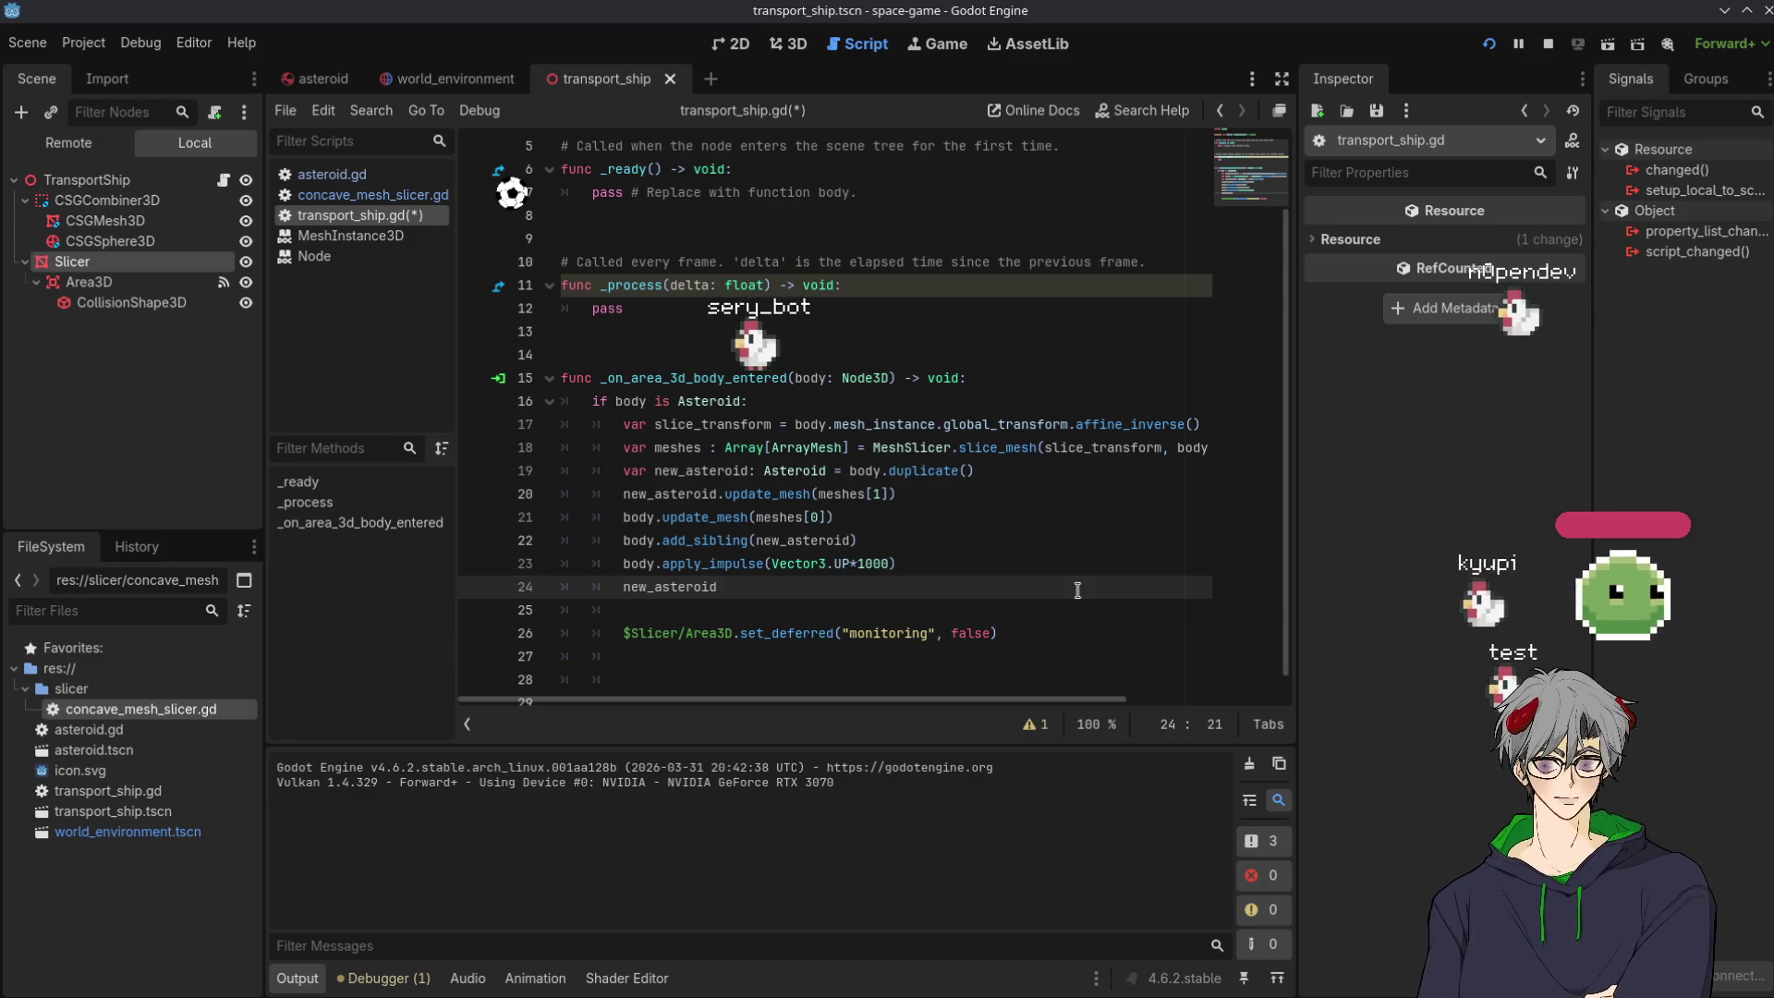
{"action": "type", "text": "a"}
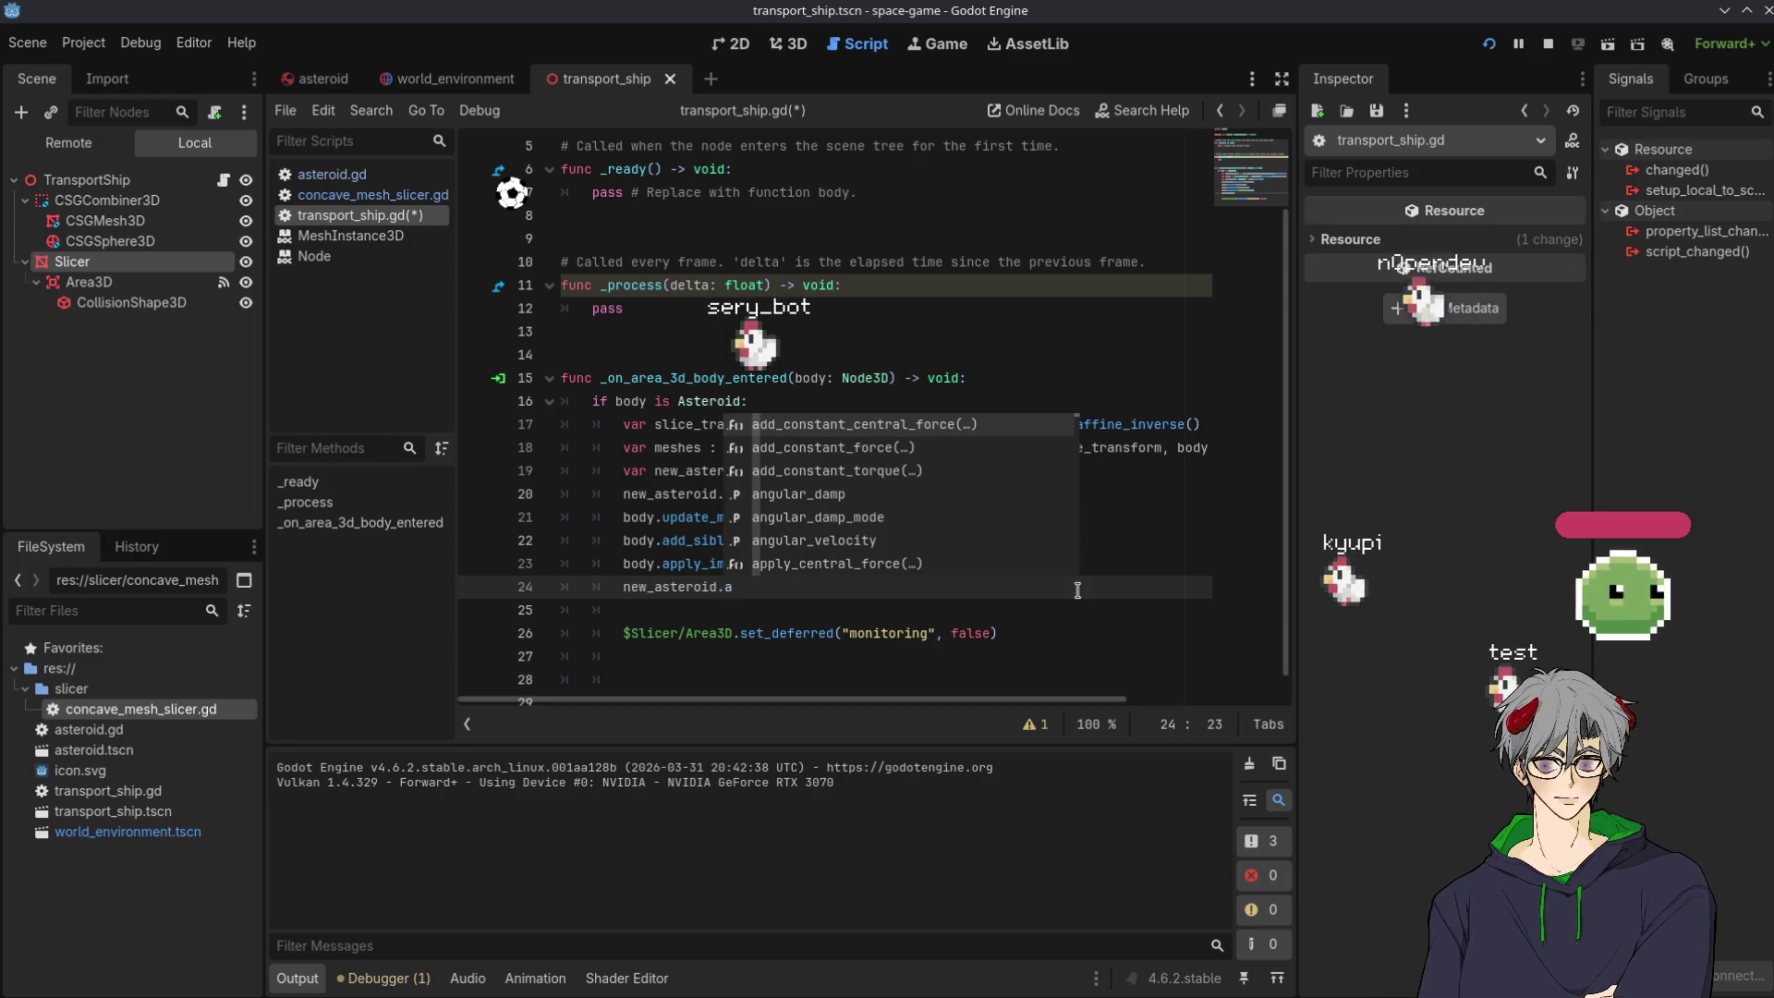
{"action": "type", "text": "pply_"}
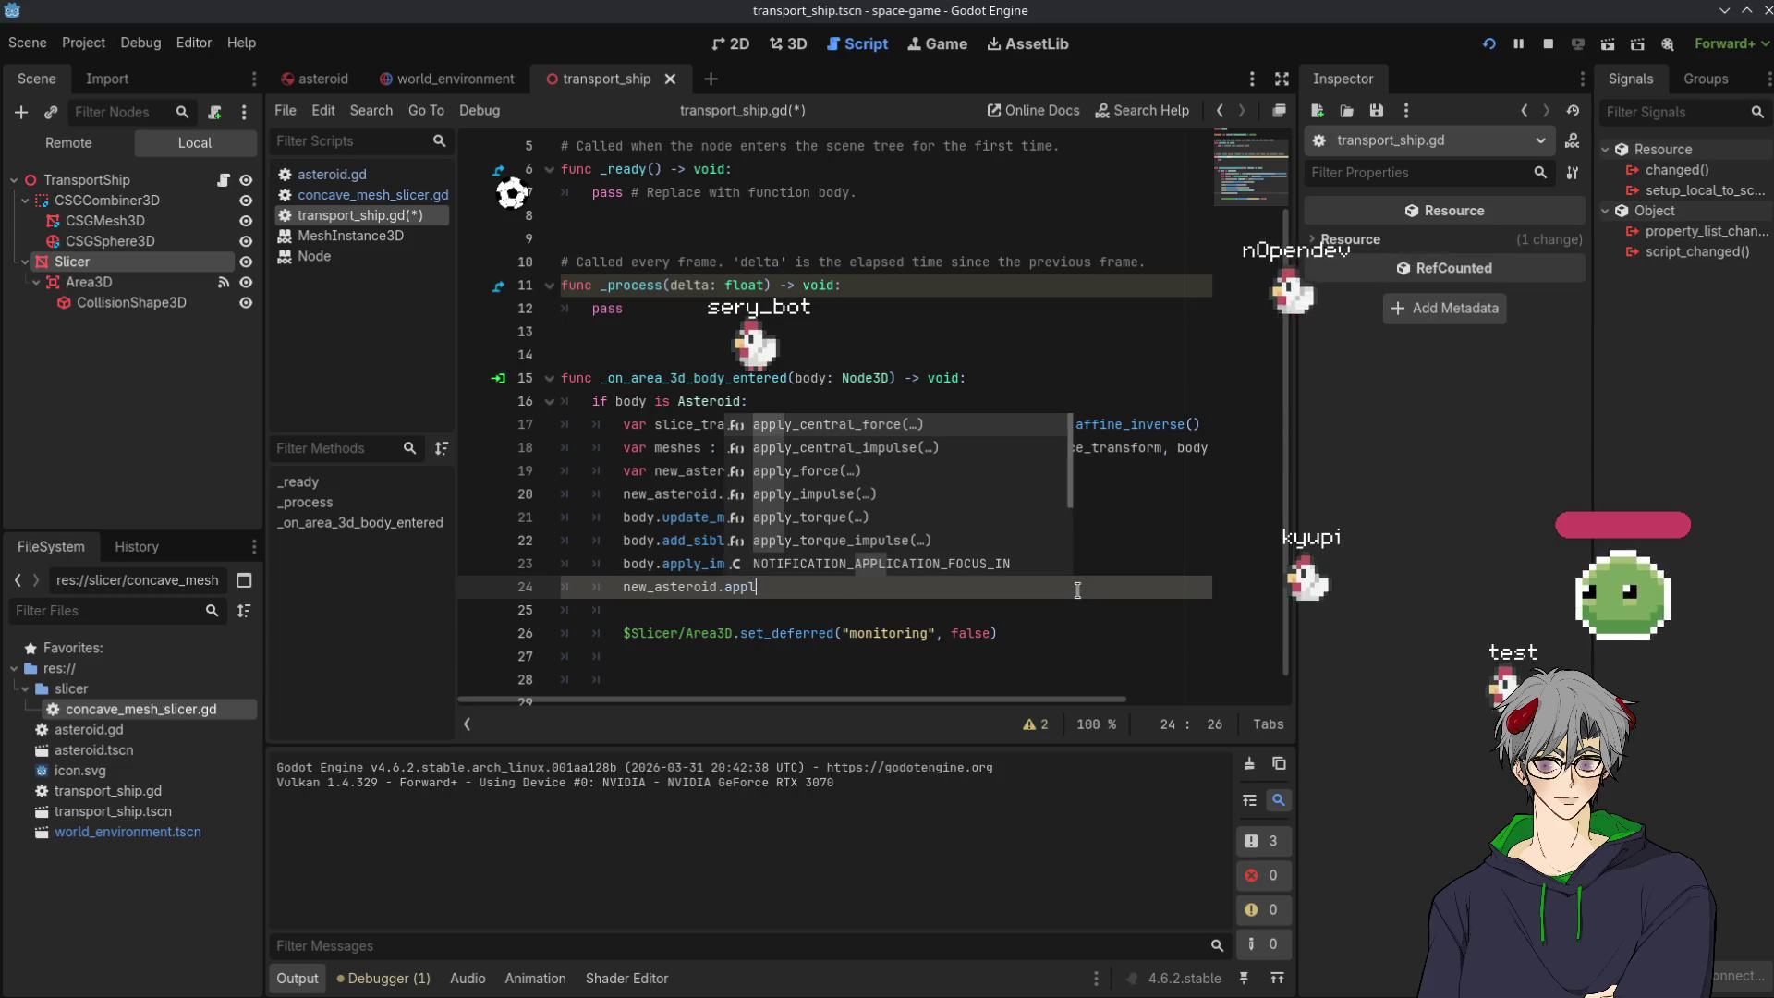
{"action": "type", "text": "impulse("}
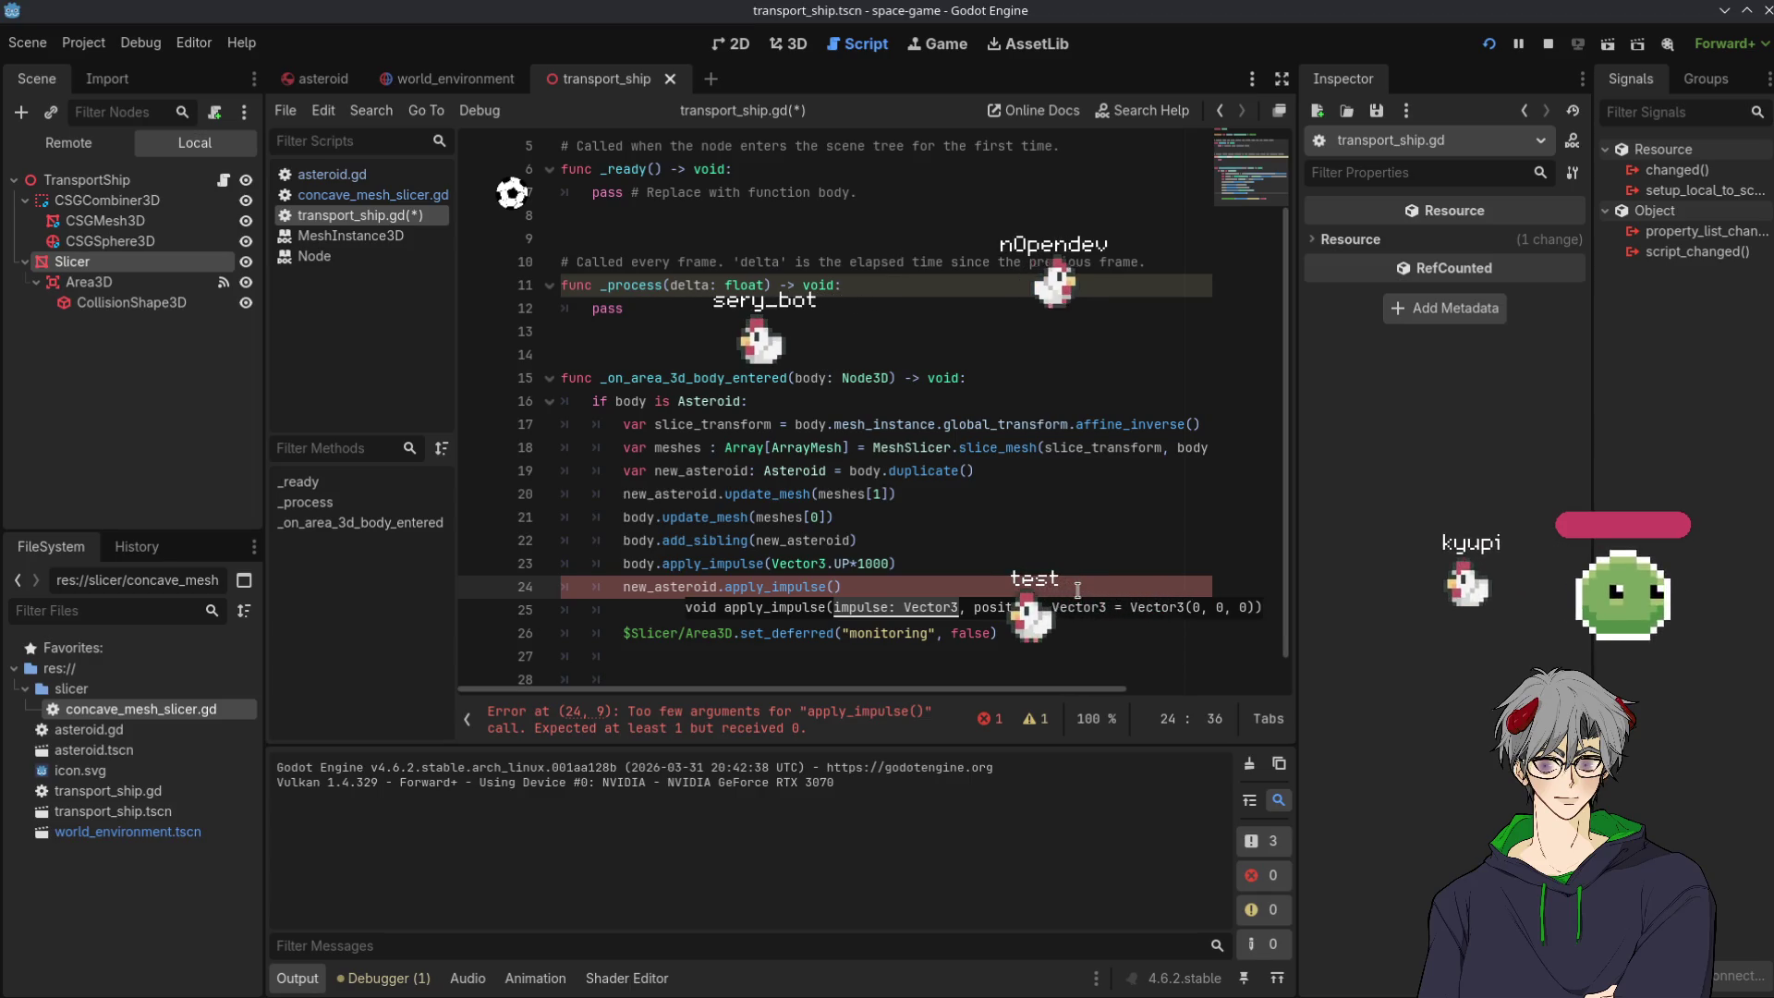
{"action": "type", "text": "V"}
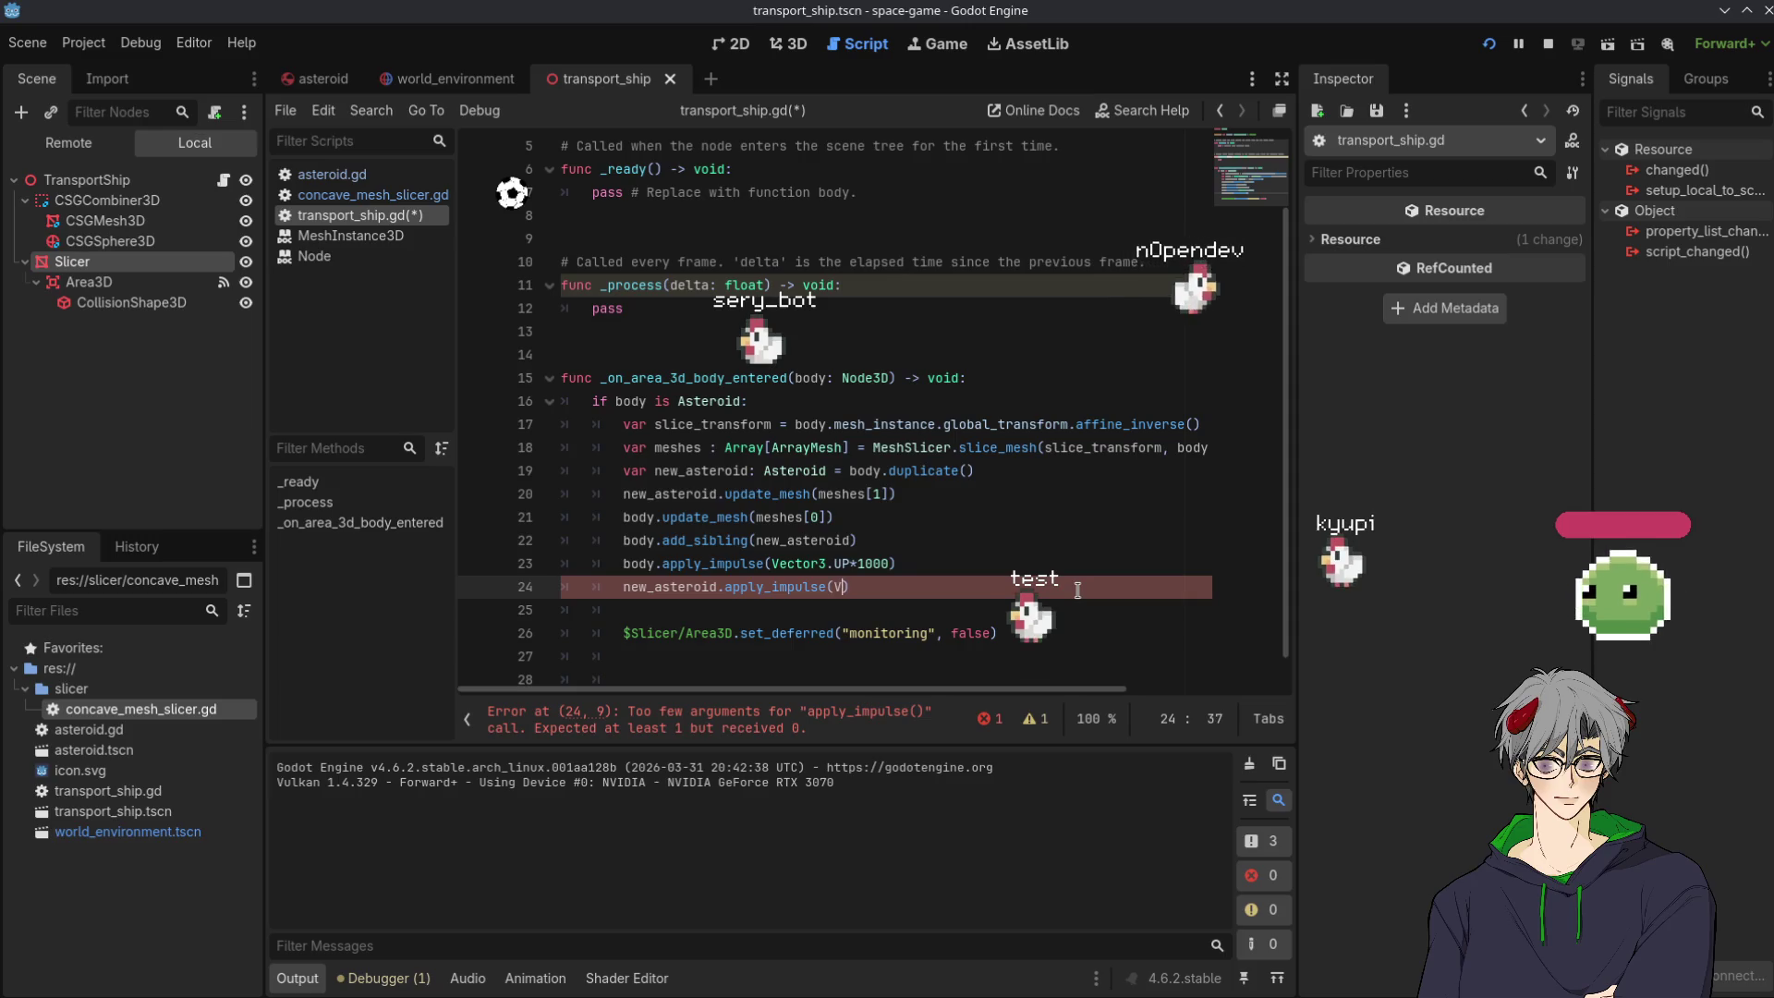
{"action": "type", "text": "ectoer"}
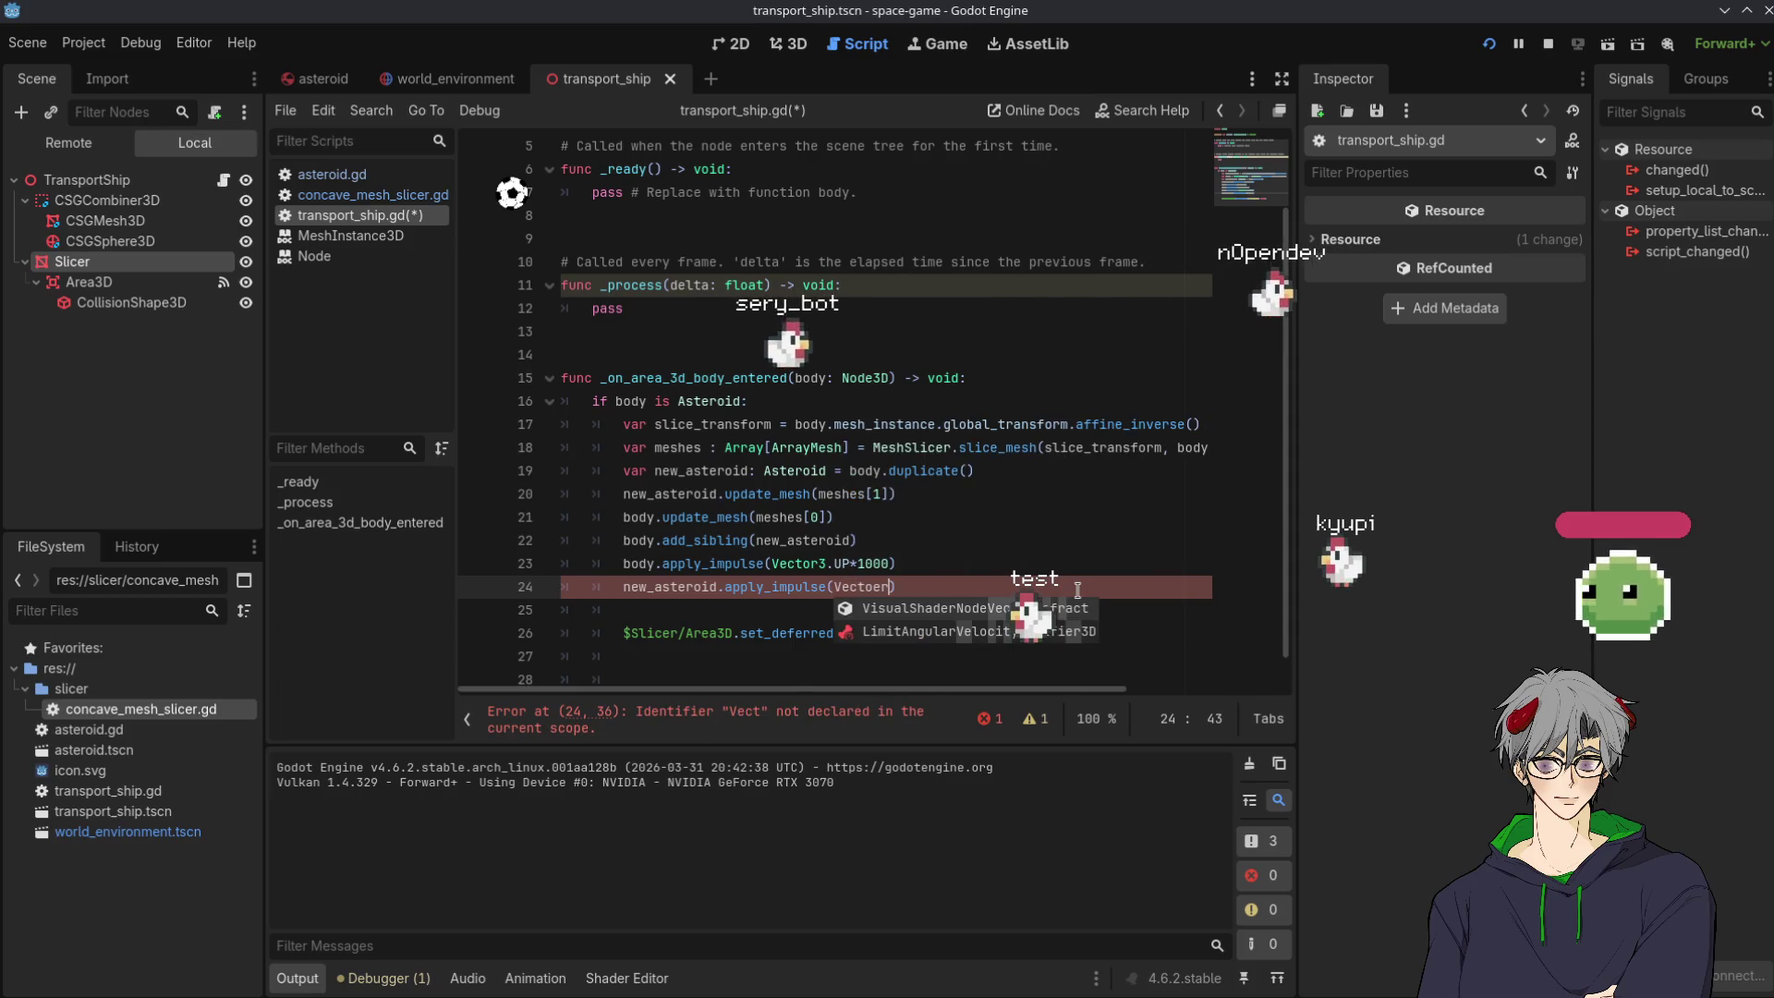
{"action": "key", "text": "BackSpace"}
{"action": "key", "text": "BackSpace"}
{"action": "type", "text": "r3"}
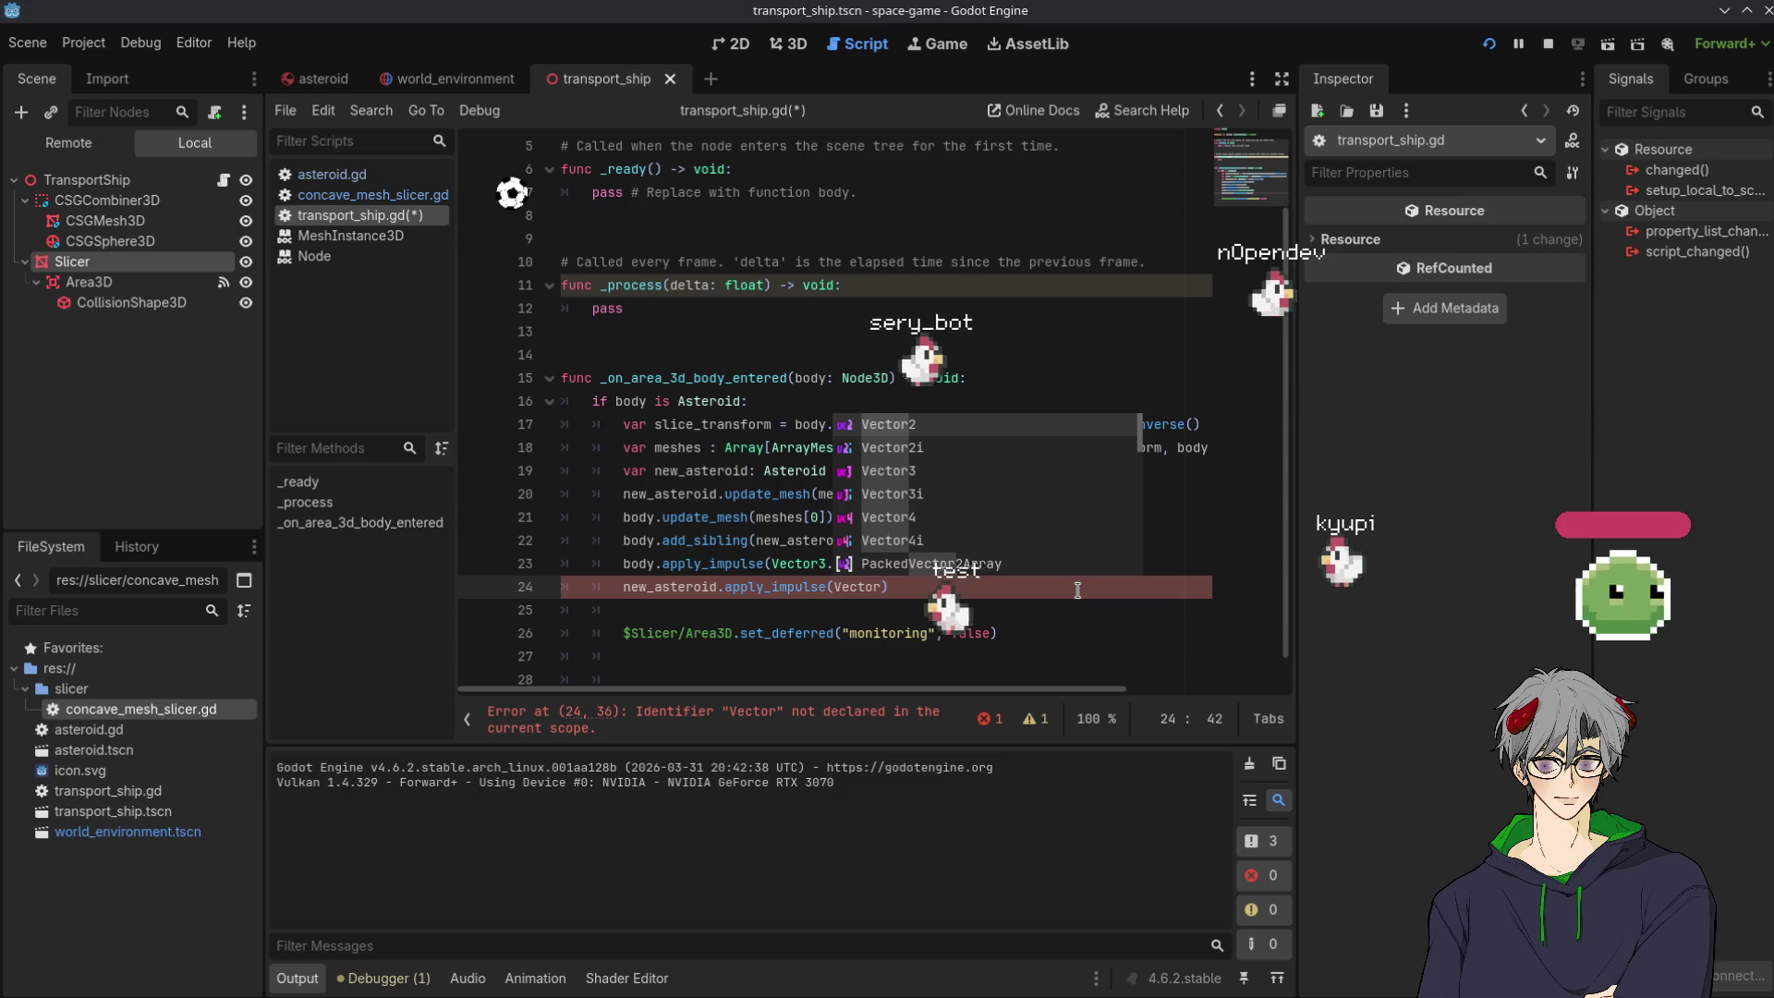
{"action": "type", "text": ".DOWN"}
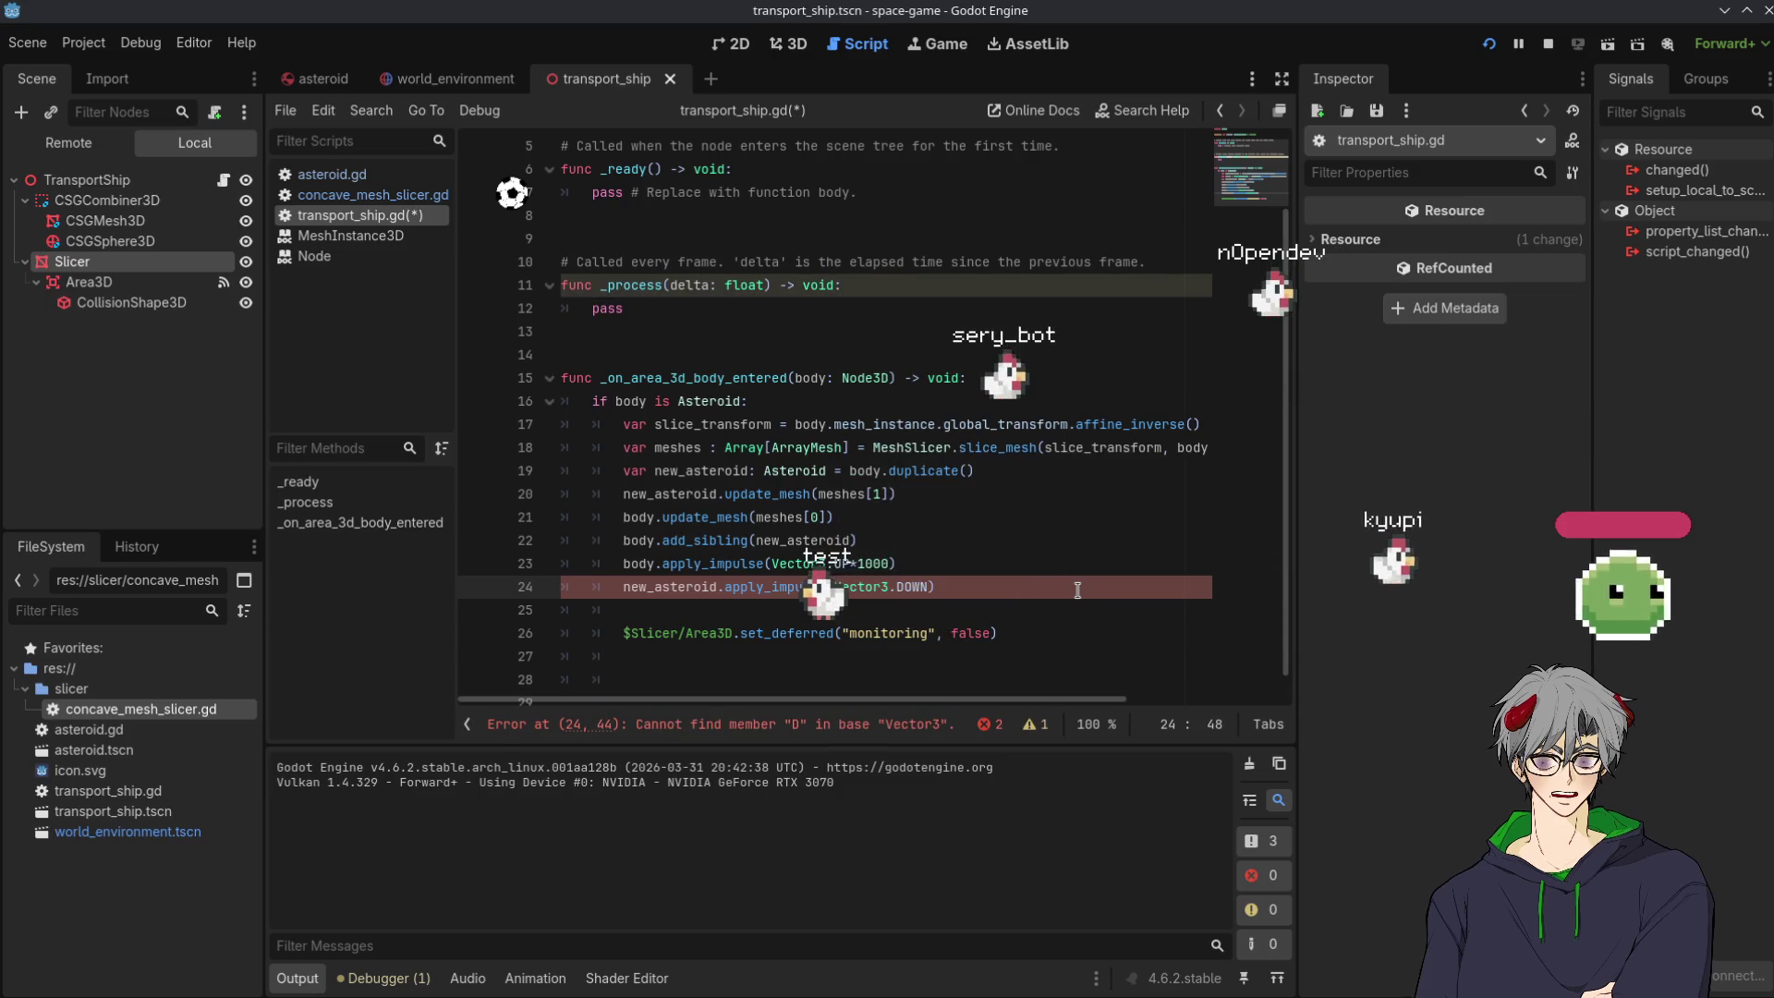
{"action": "type", "text": "*1000"}
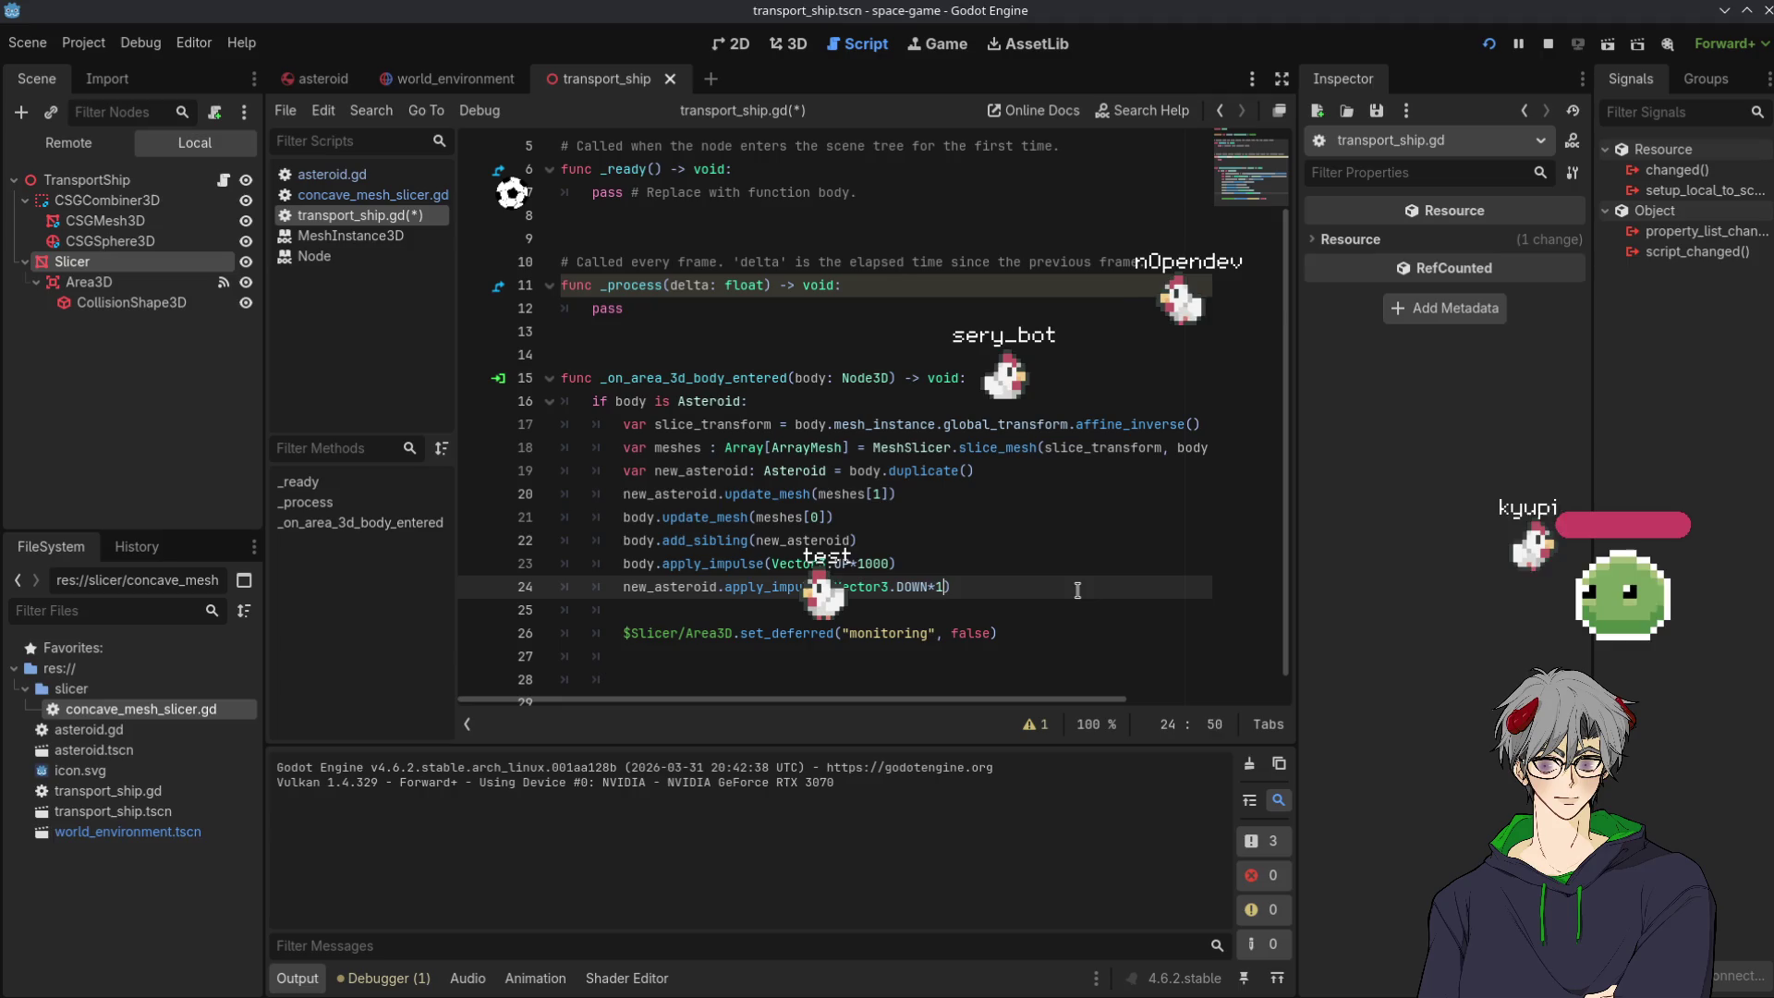
Run the game twice to test the downward push, then return to line 24 of transport_ship.gd.
{"action": "left_click", "coordinate": [1490, 44]}
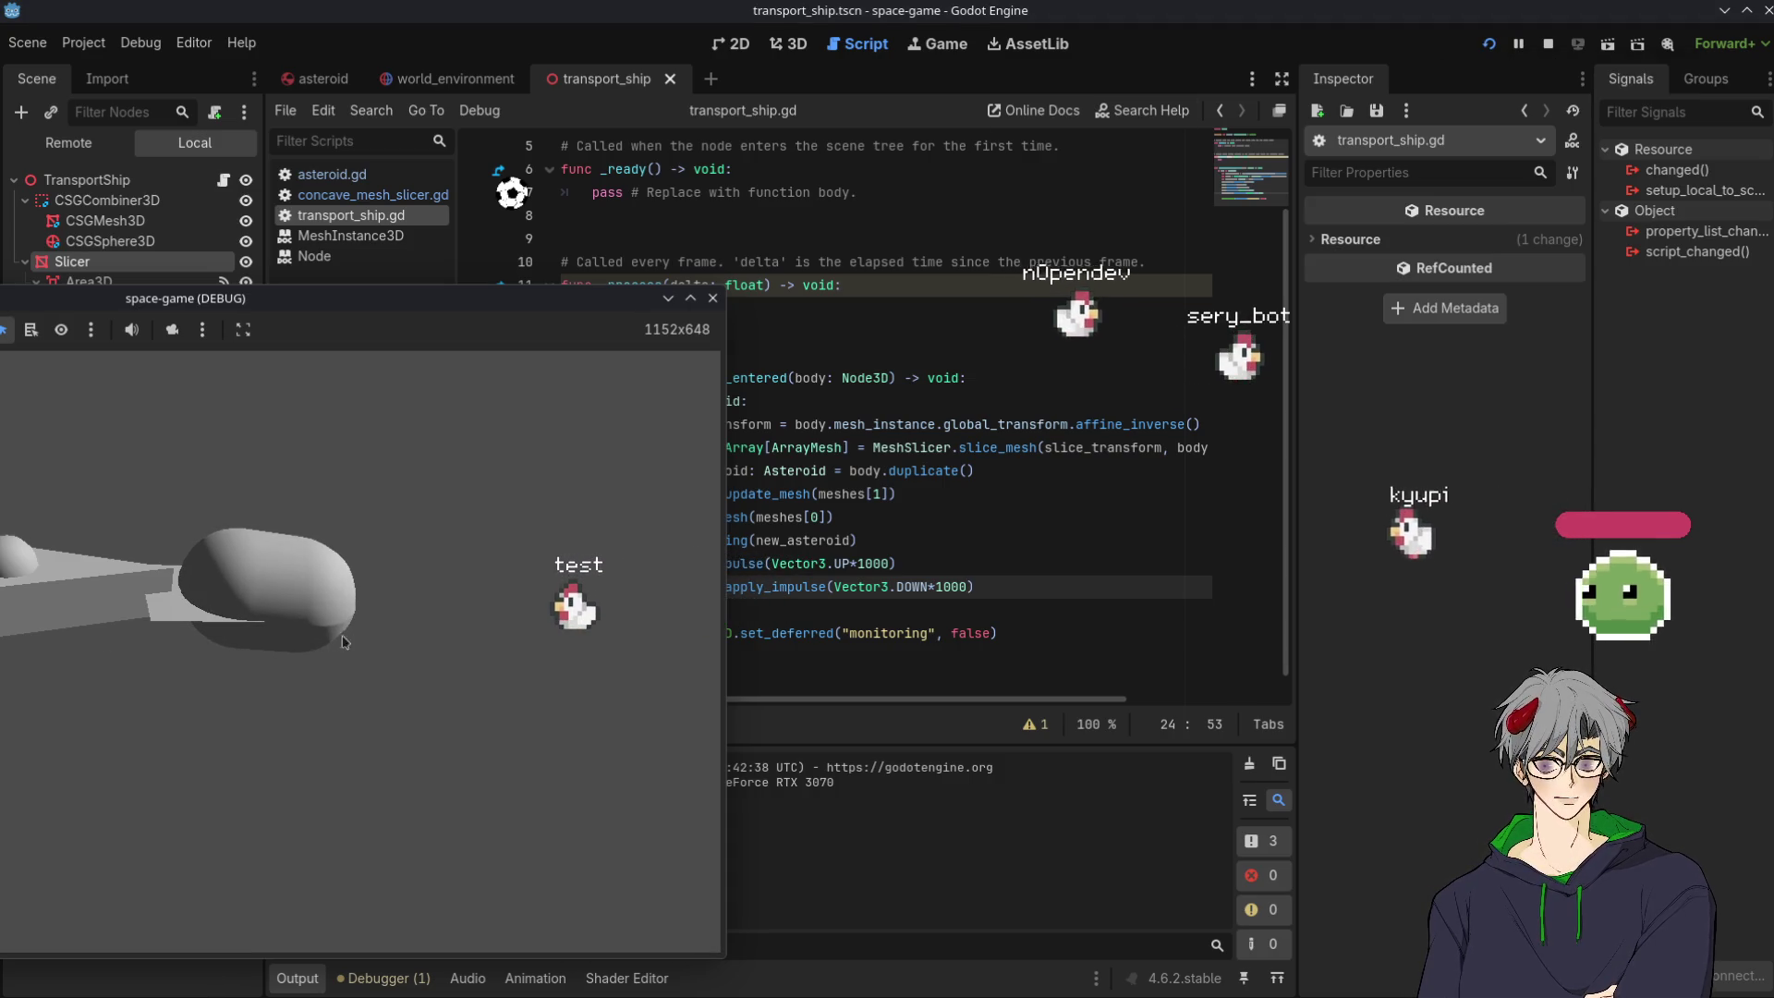
{"action": "key", "text": "F8"}
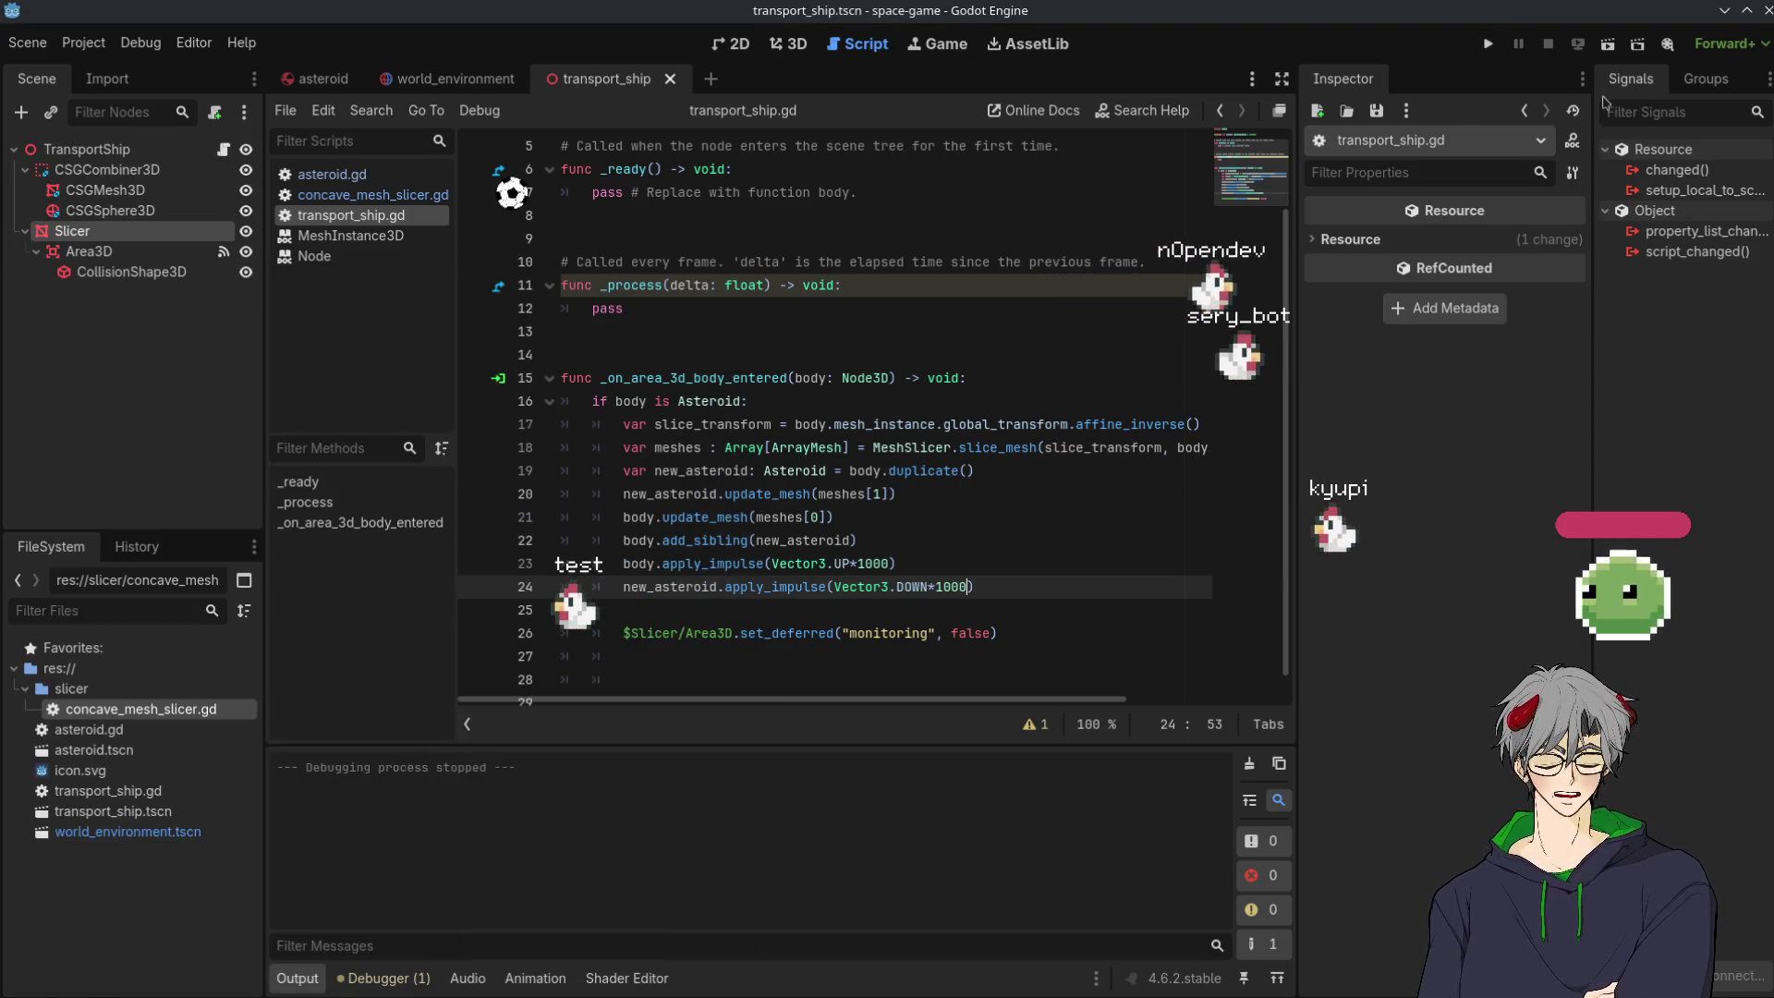
{"action": "left_click", "coordinate": [1484, 44]}
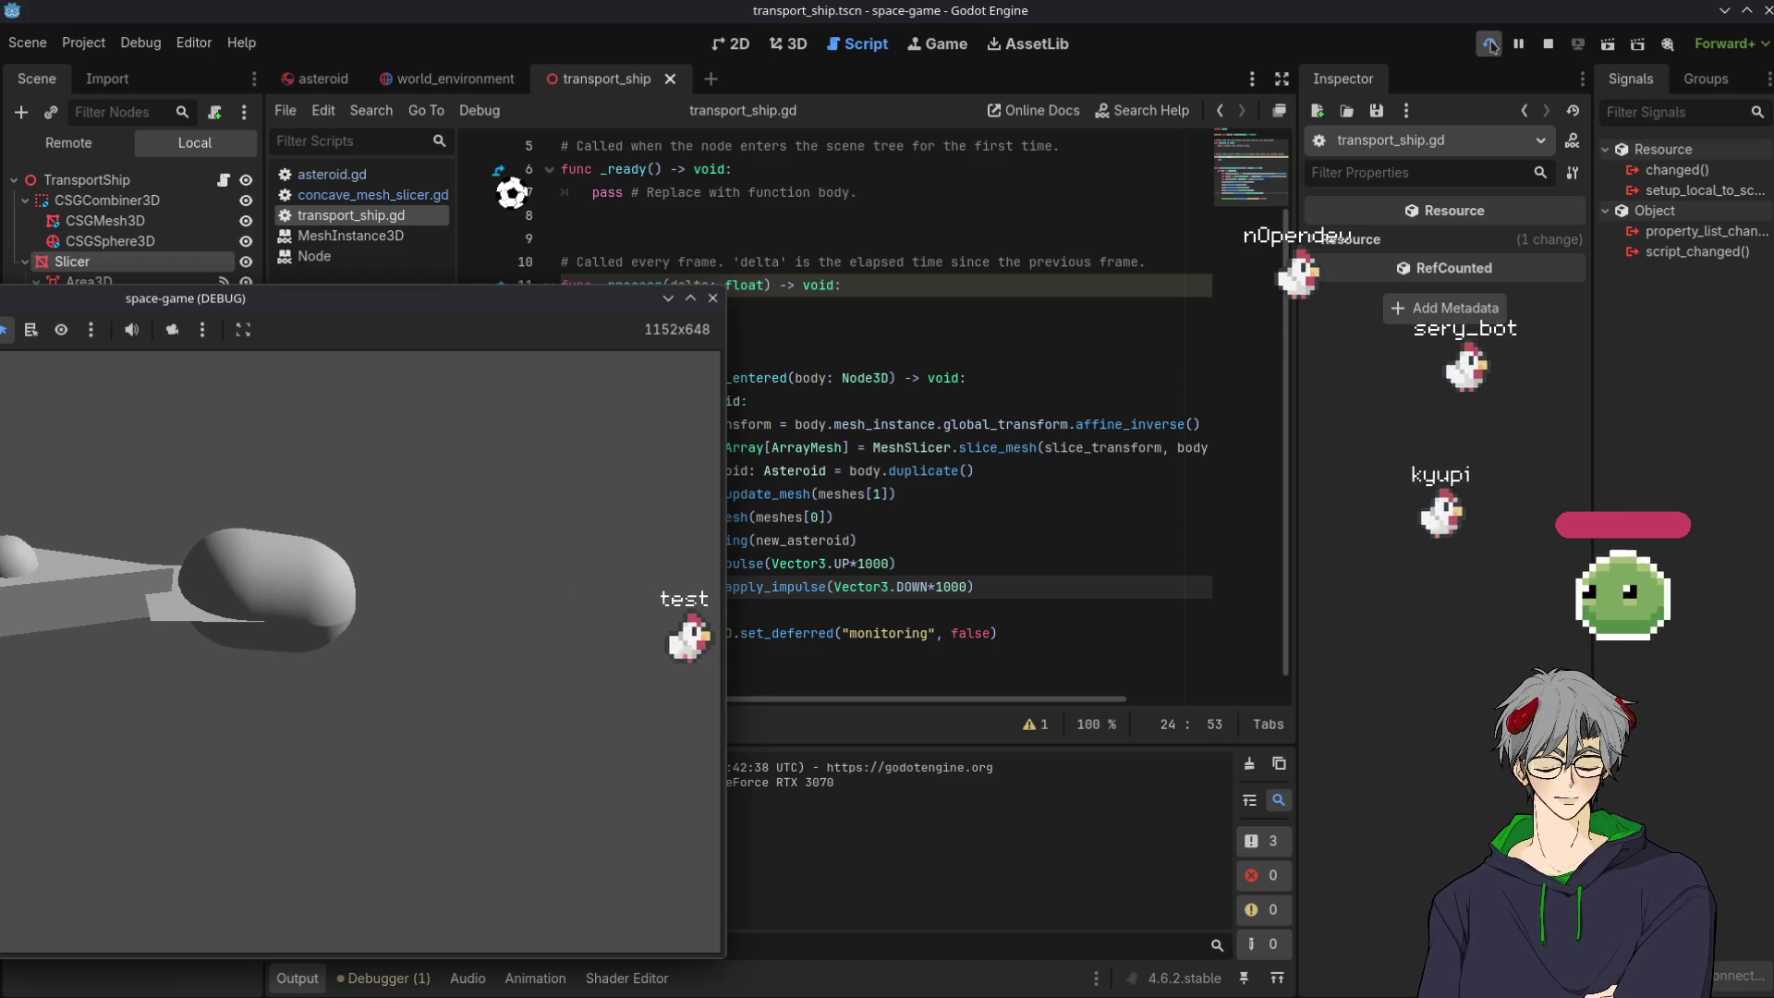
{"action": "left_click", "coordinate": [964, 586]}
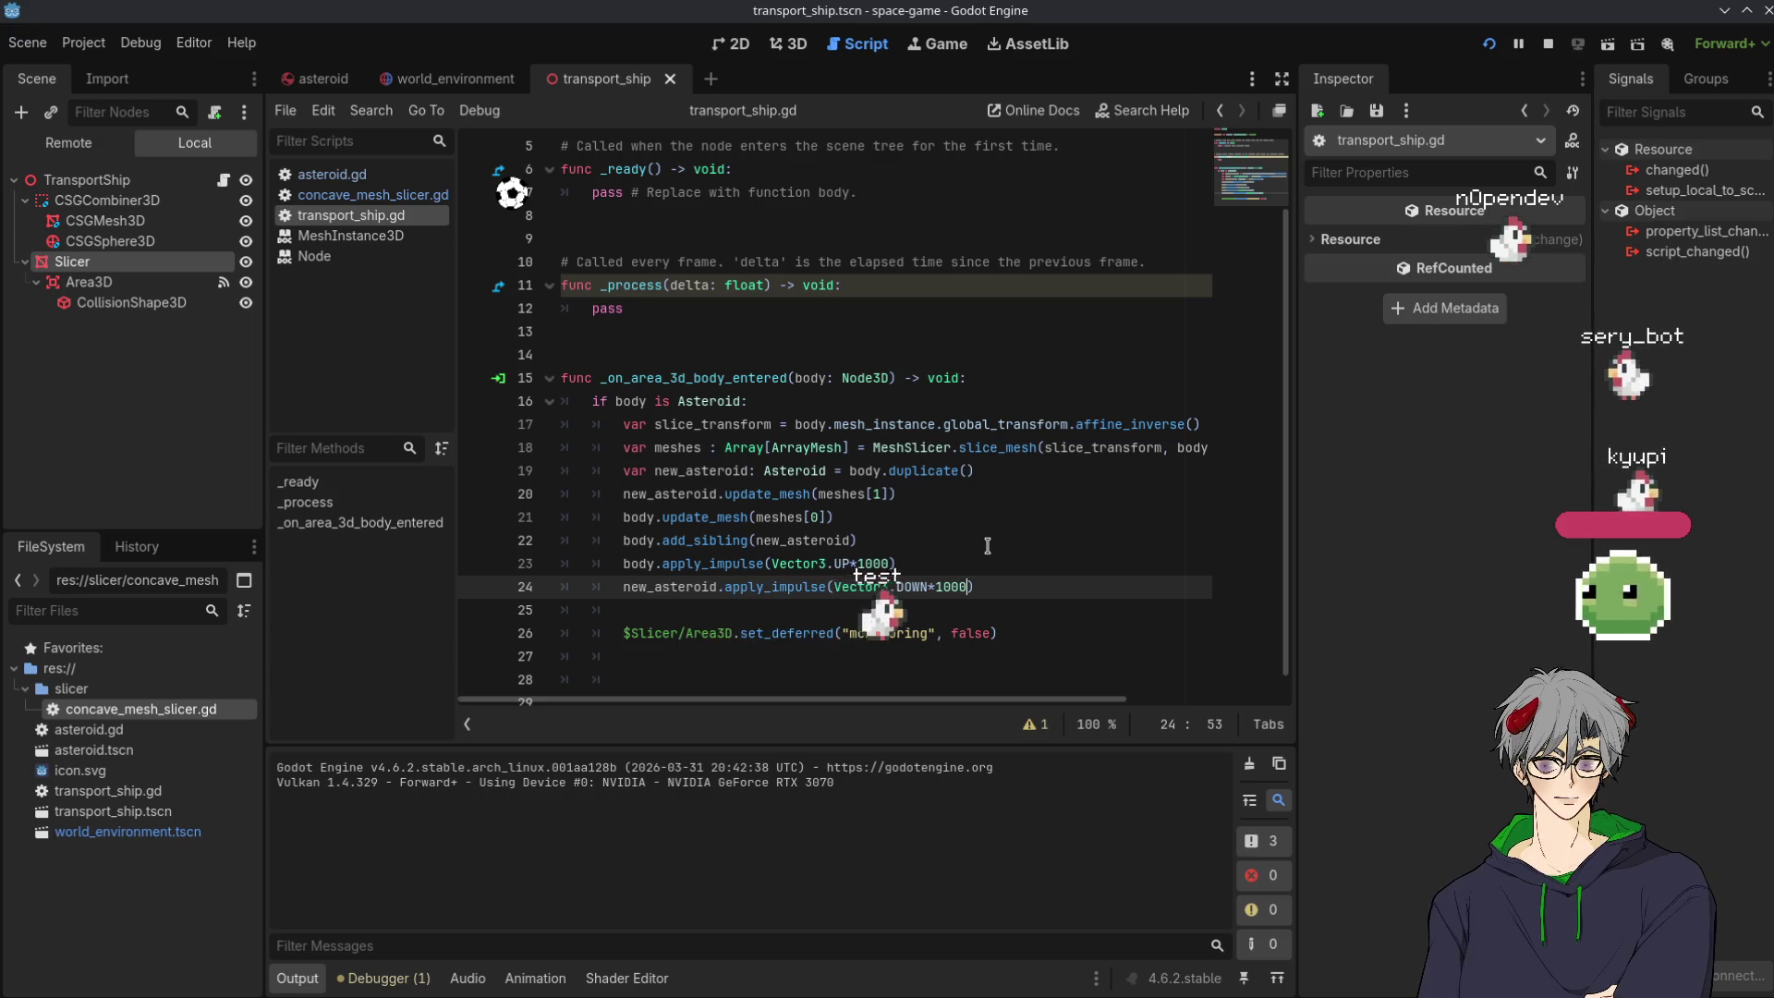
Finish the impulse as Vector3.DOWN*10000 and run the game to watch the asteroid split.
{"action": "type", "text": "0"}
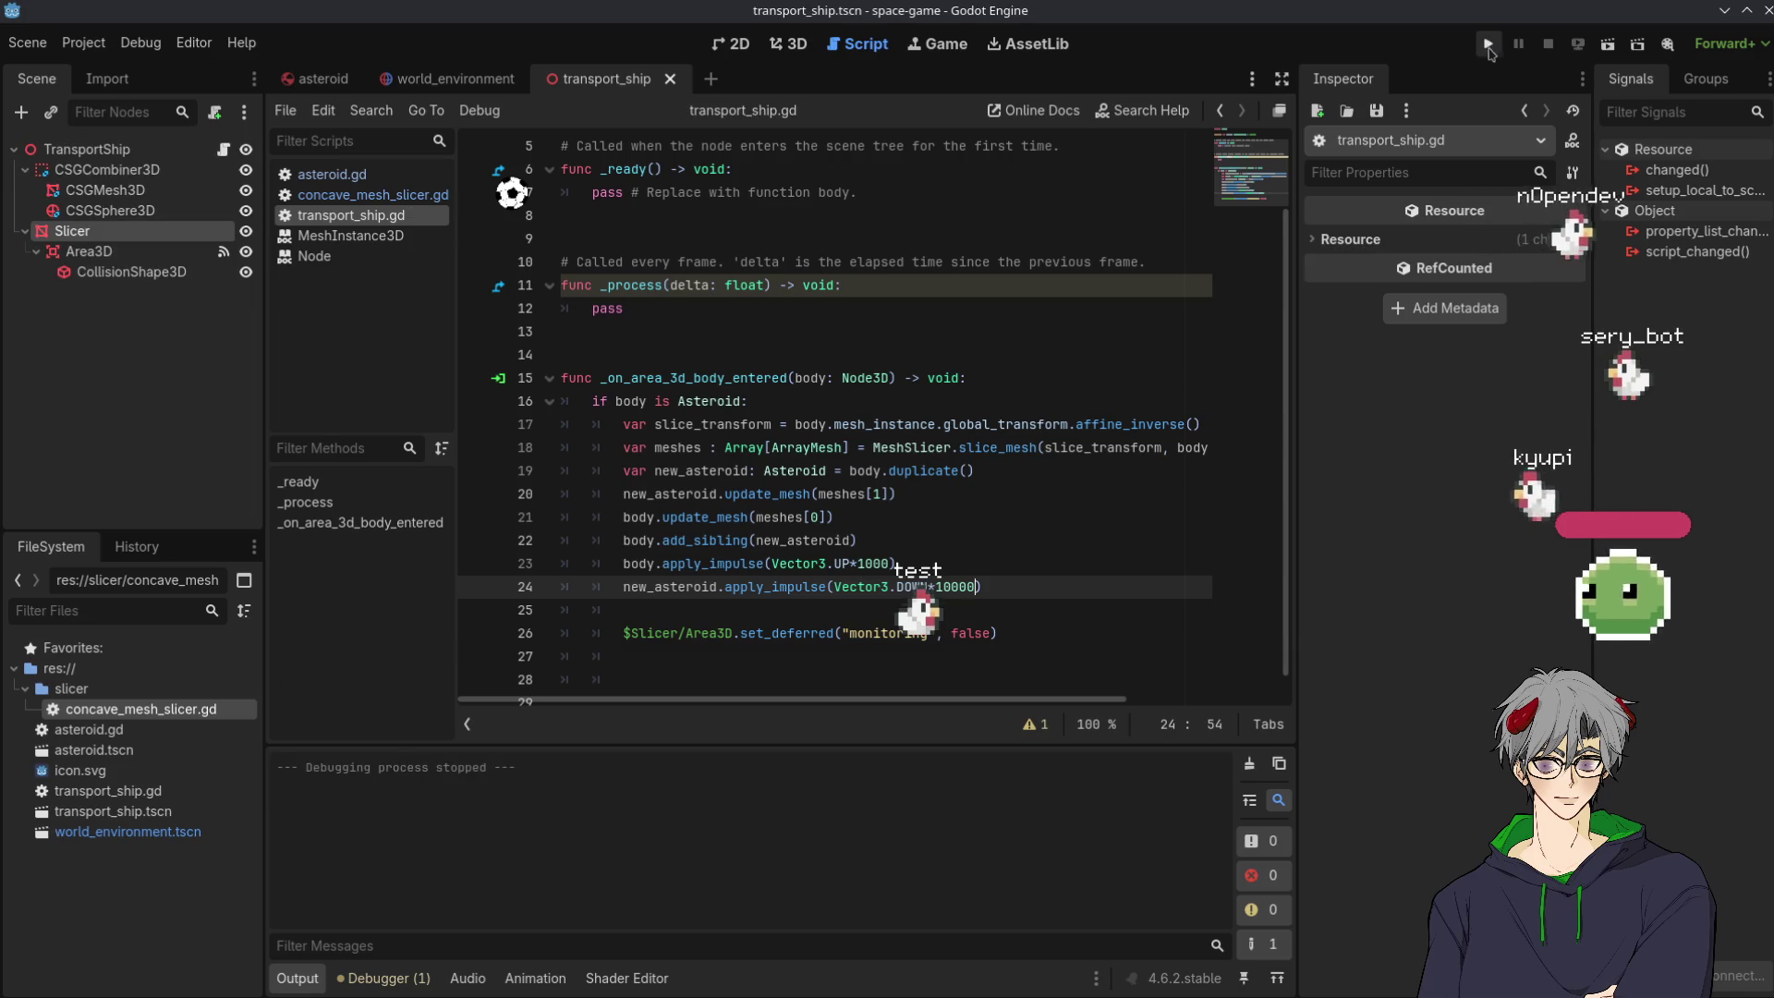
{"action": "left_click", "coordinate": [1490, 46]}
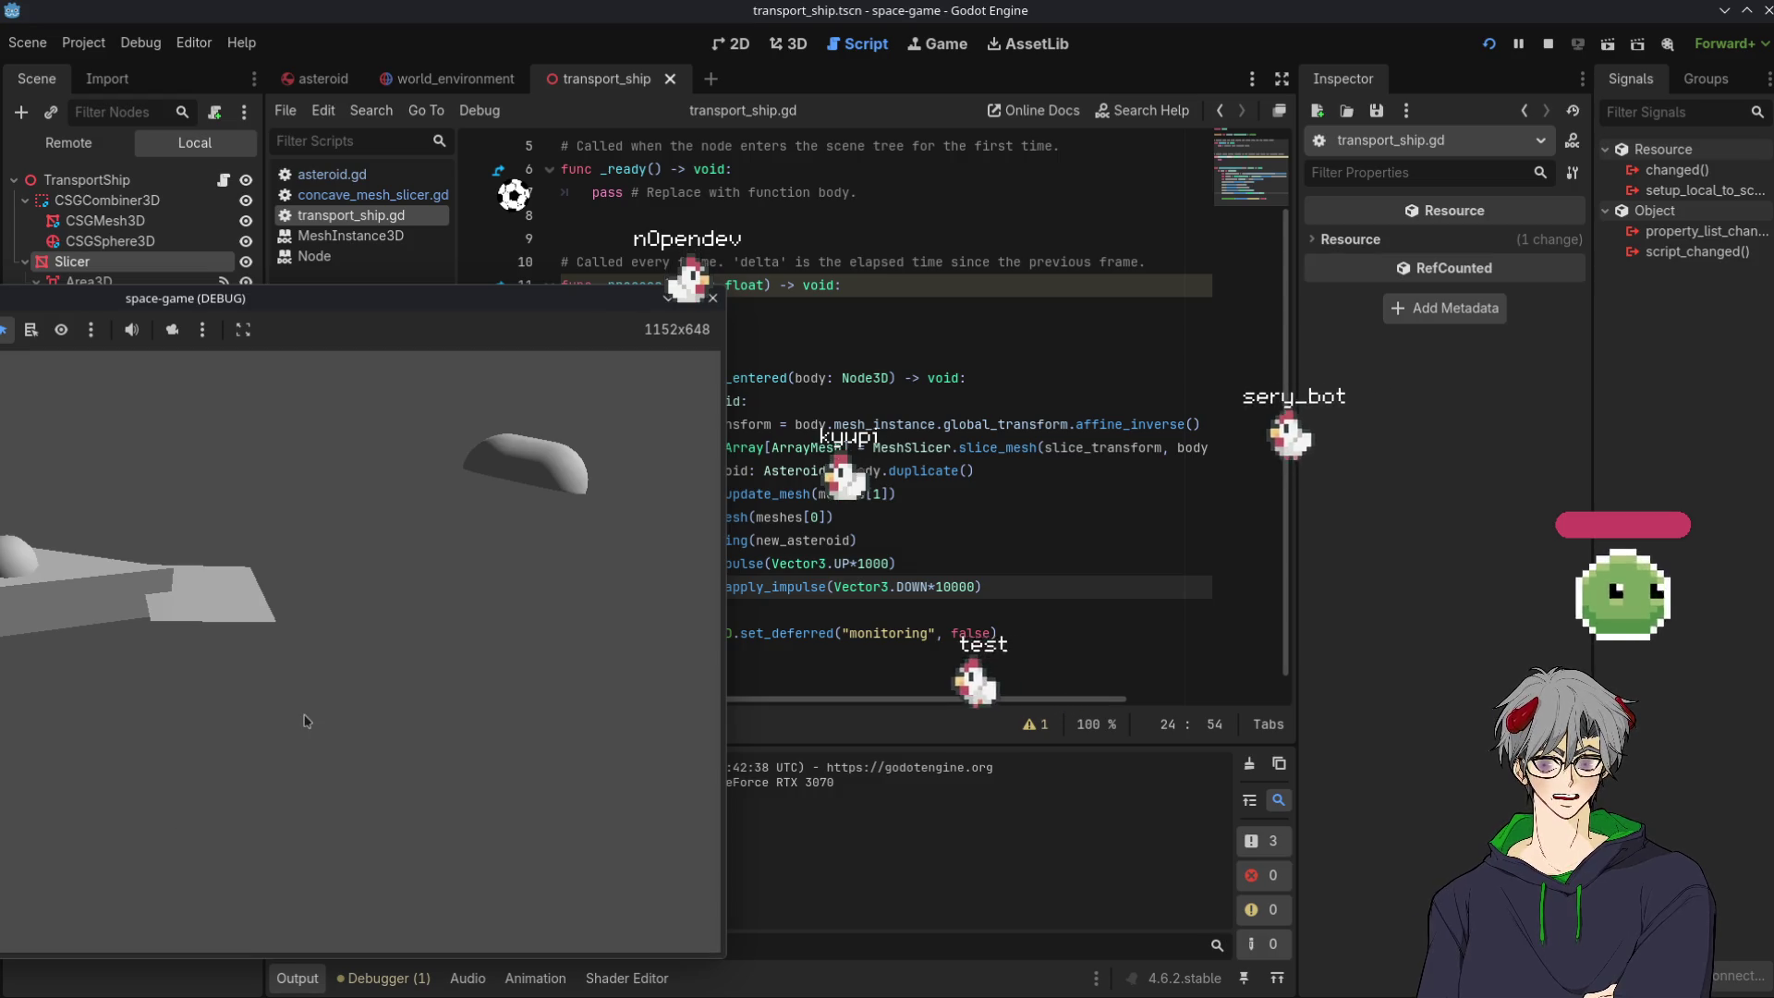
{"action": "left_click", "coordinate": [1488, 44]}
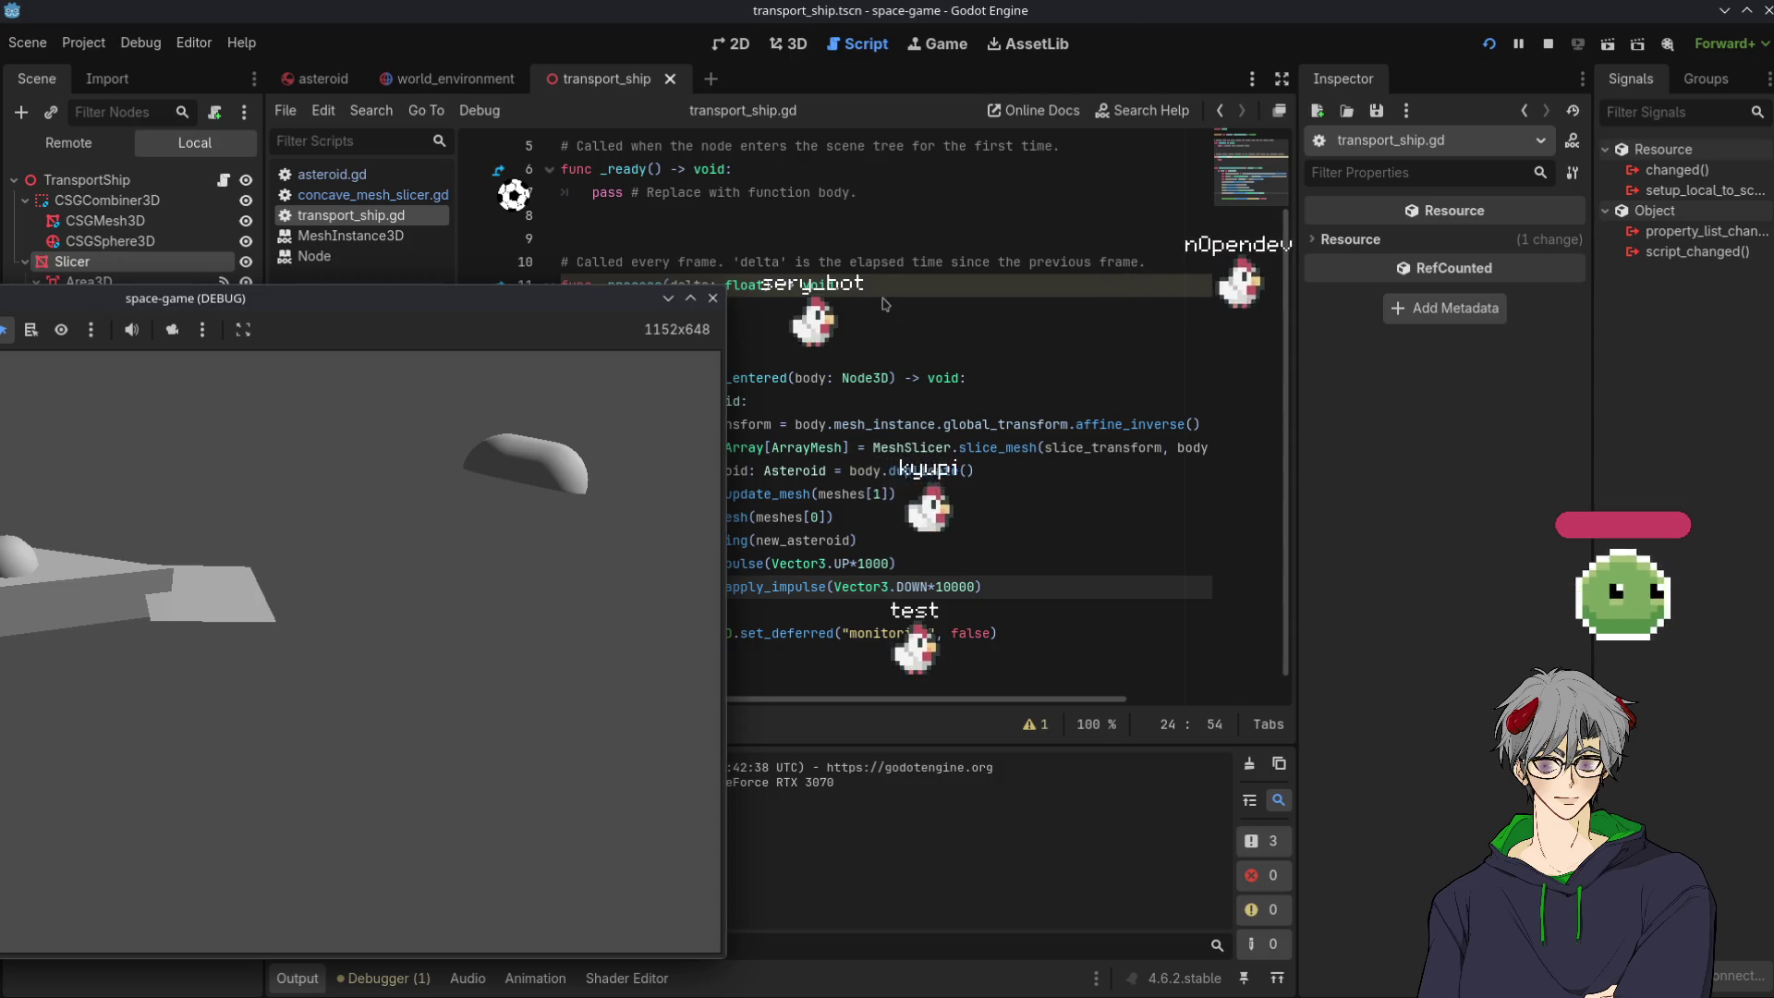
{"action": "left_click", "coordinate": [970, 309]}
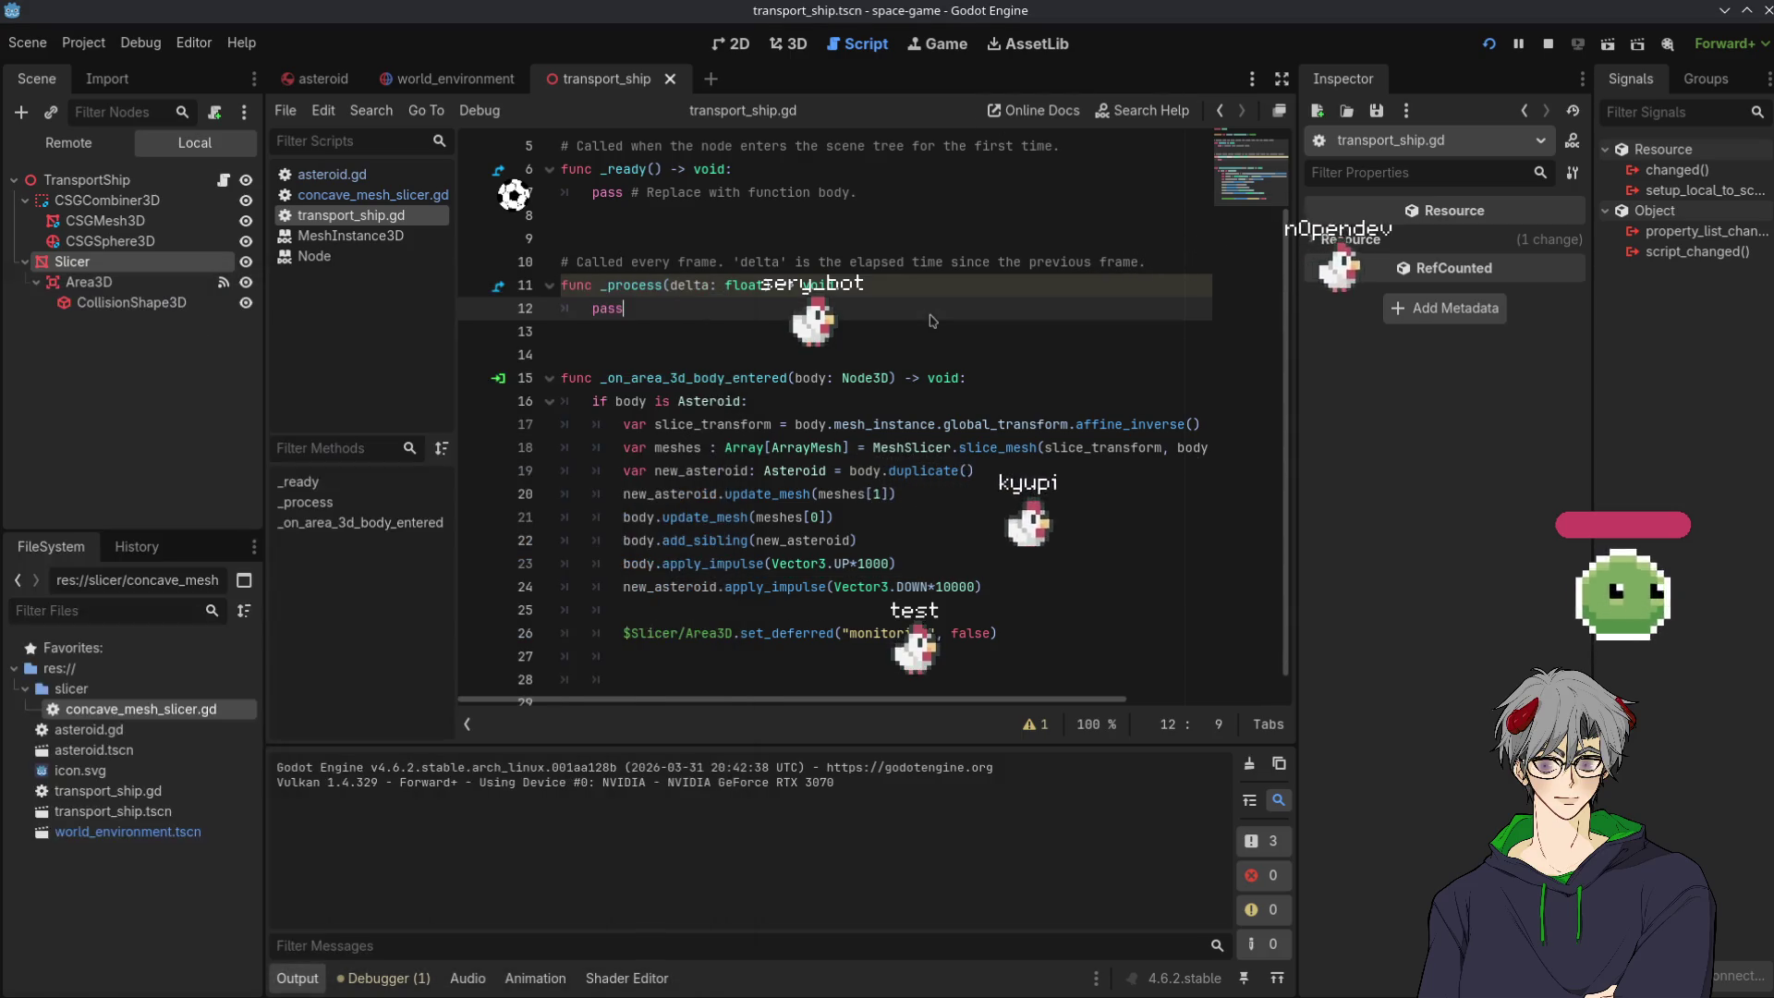
Select the CSGCombiner3D node to show its properties in the Inspector.
{"action": "left_click", "coordinate": [148, 201]}
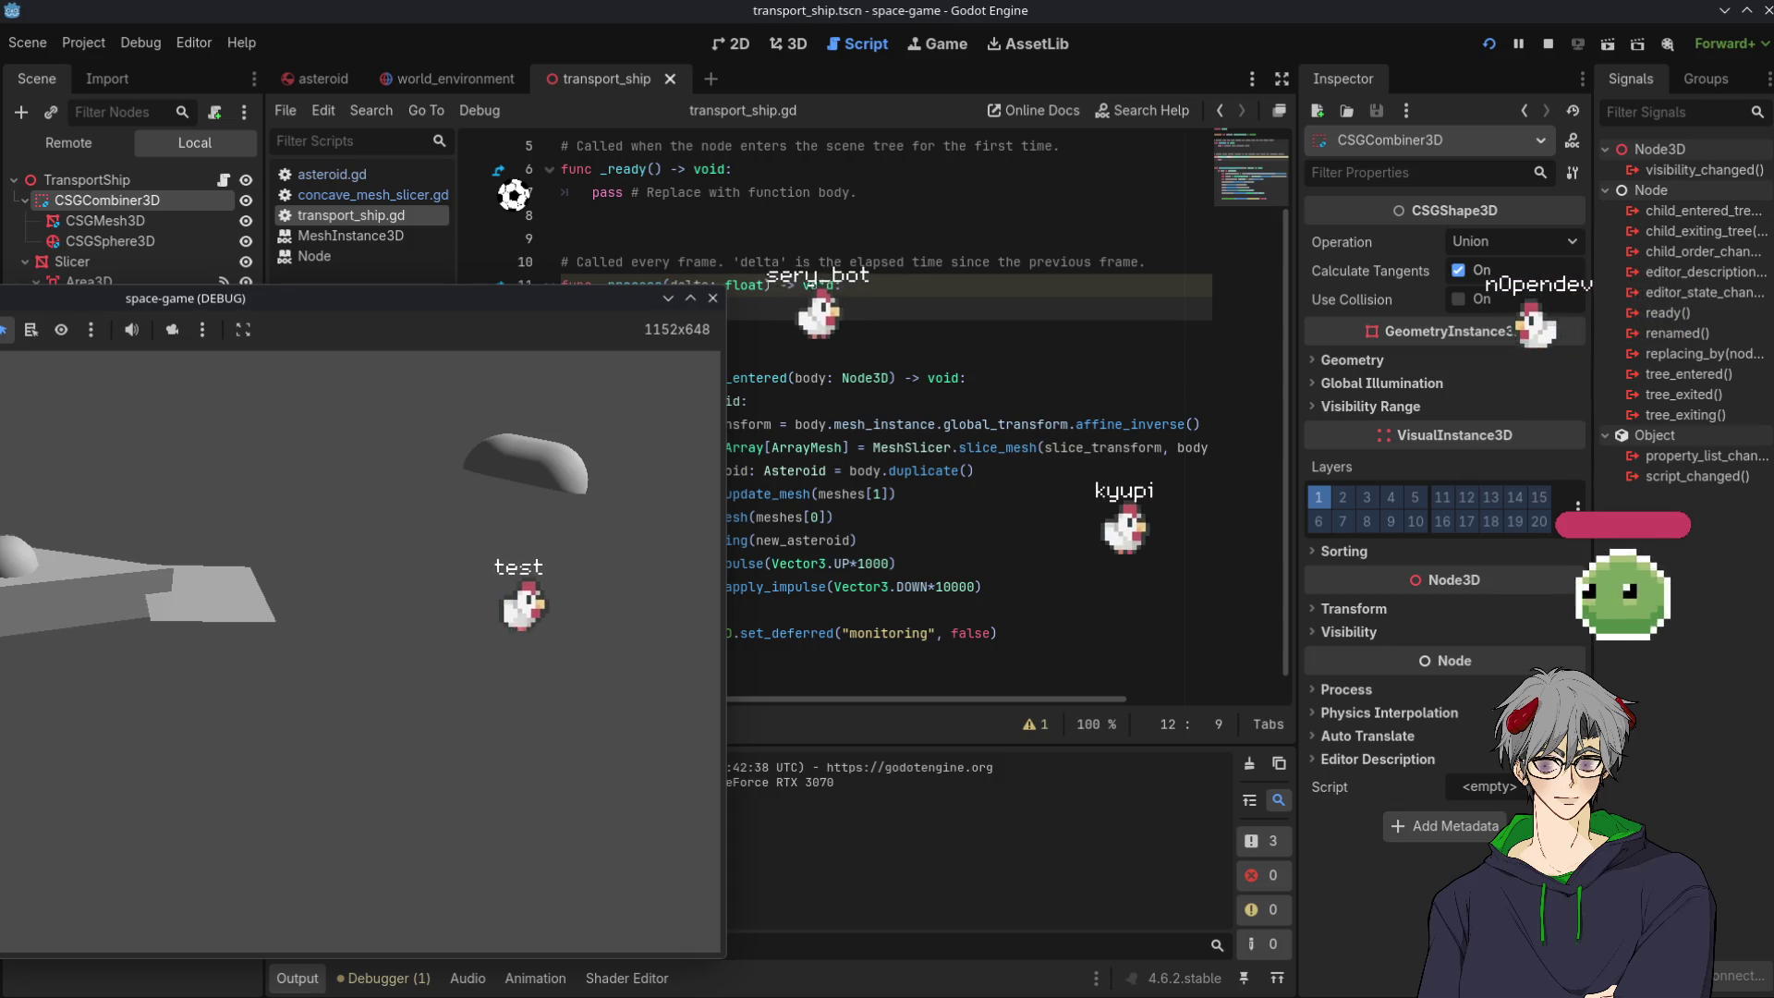
Bring the editor in front of the game and read the CSGCombiner3D Layers property tooltip.
{"action": "left_click", "coordinate": [1720, 640]}
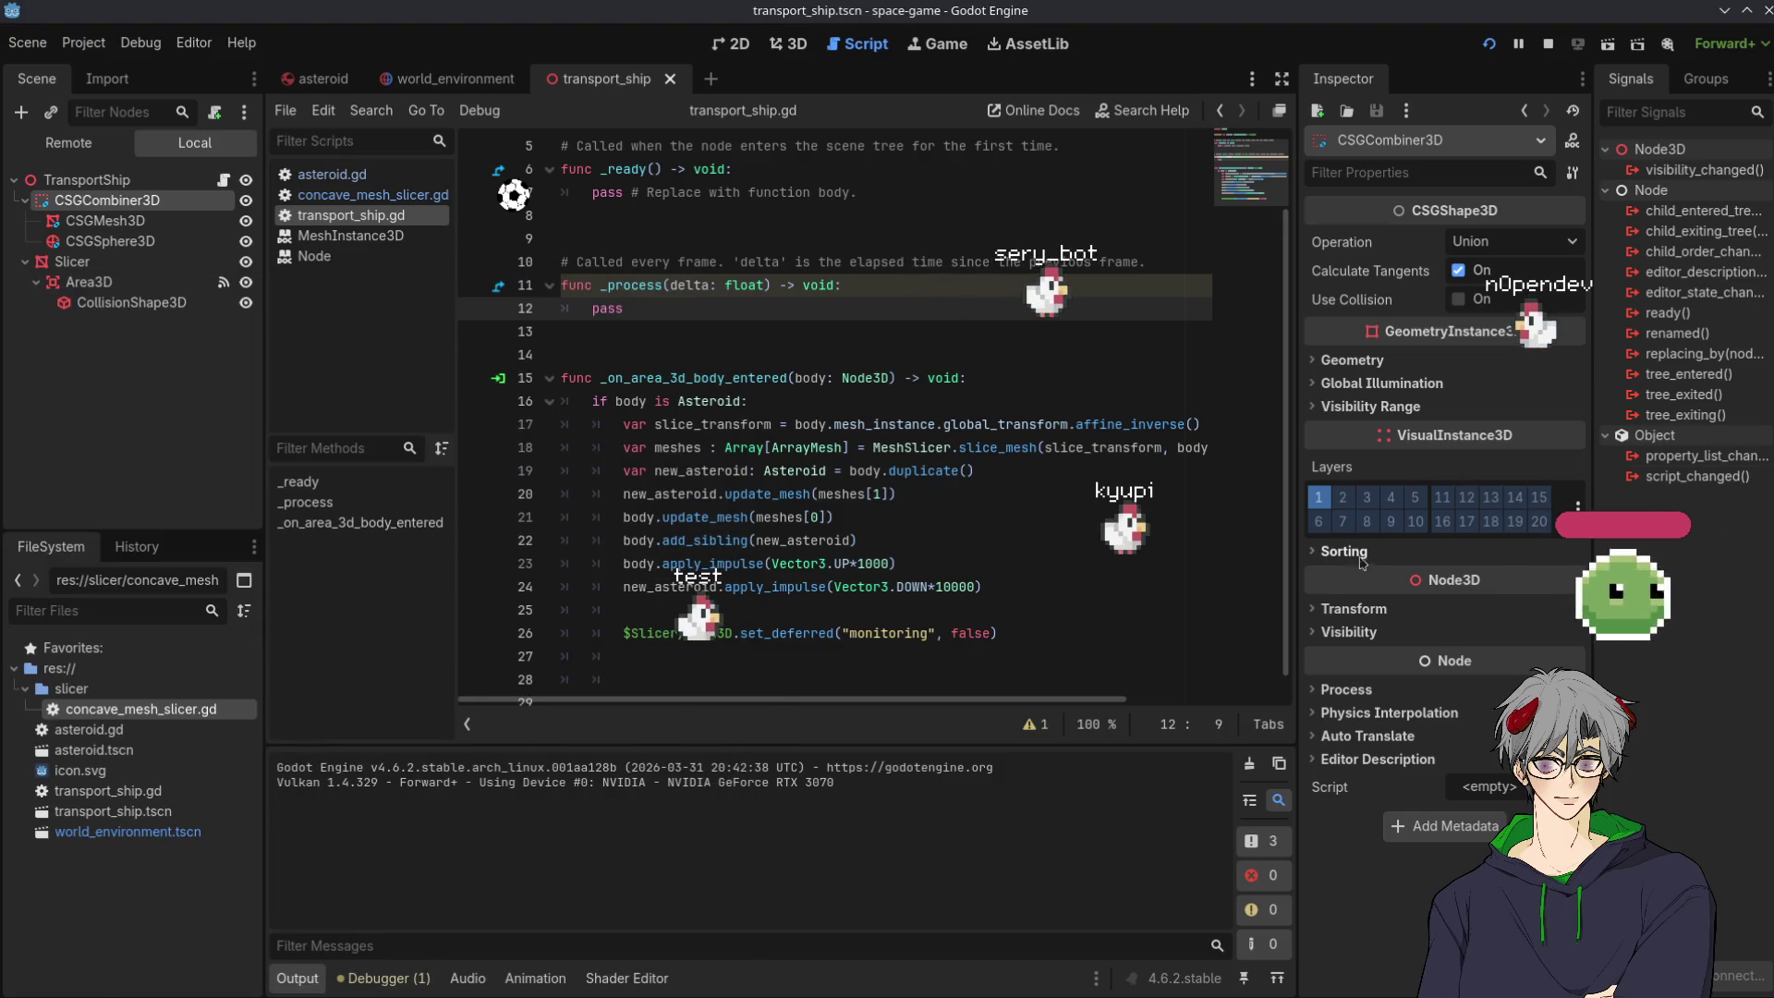
{"action": "mouse_move", "coordinate": [1363, 477]}
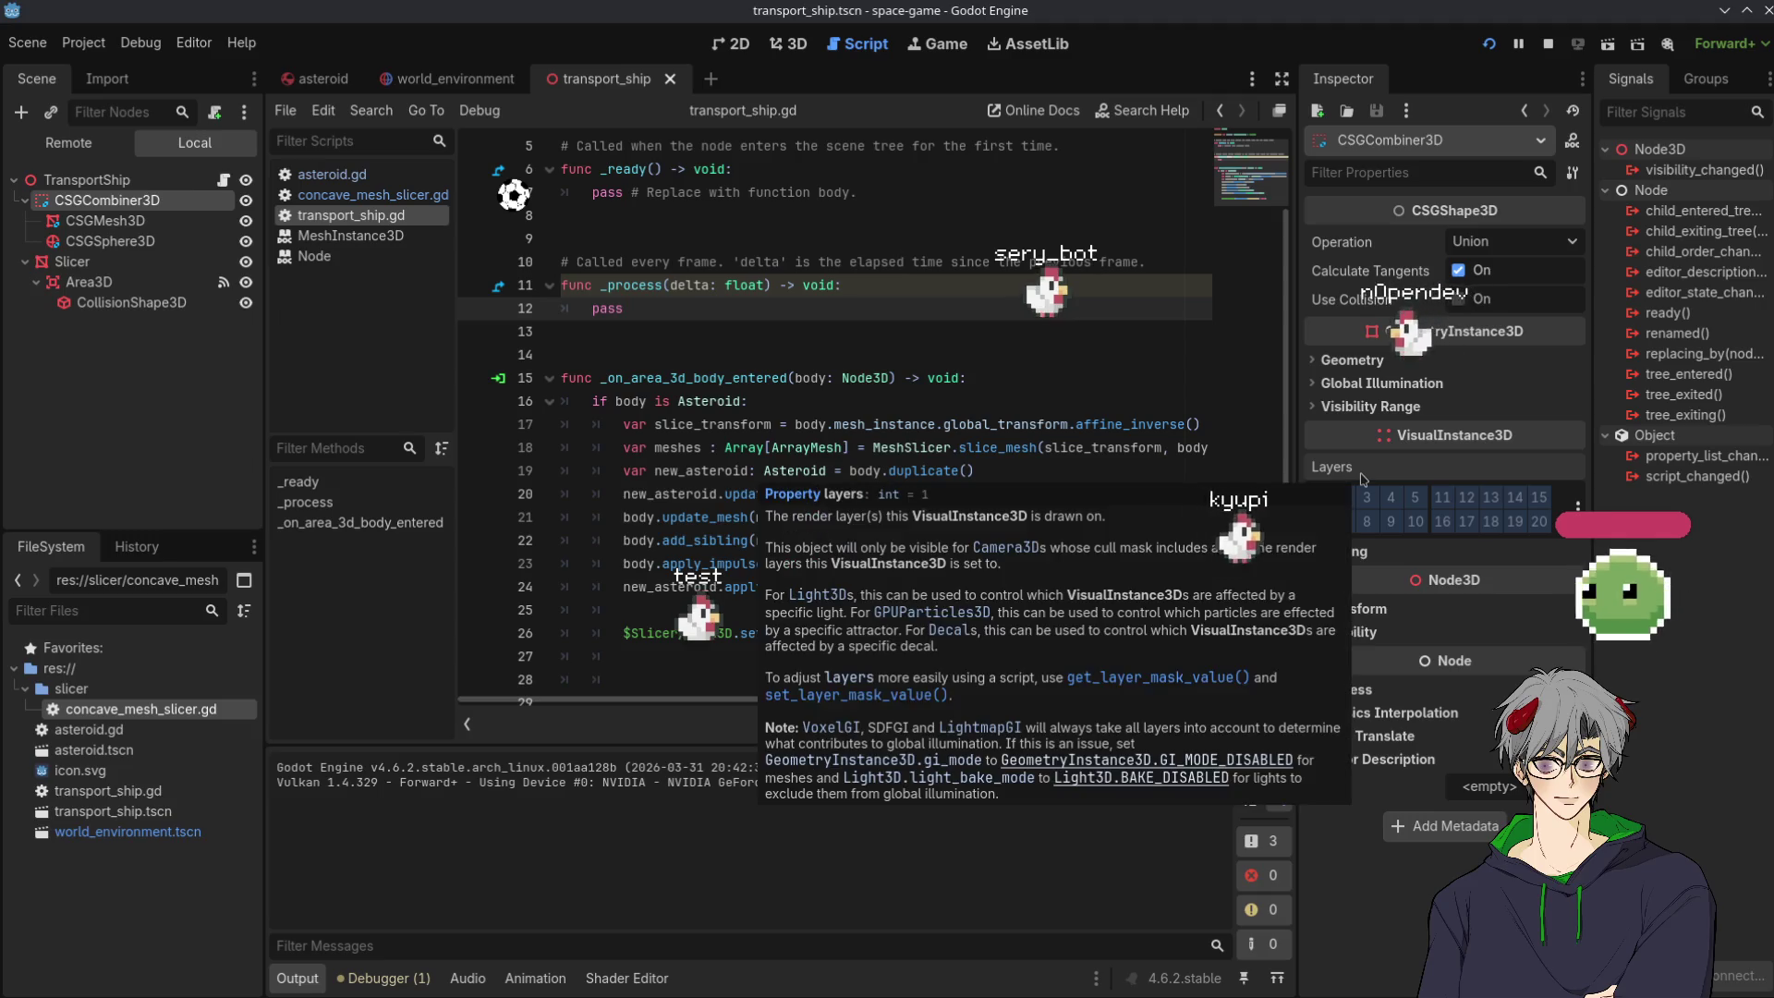
{"action": "mouse_move", "coordinate": [1447, 444]}
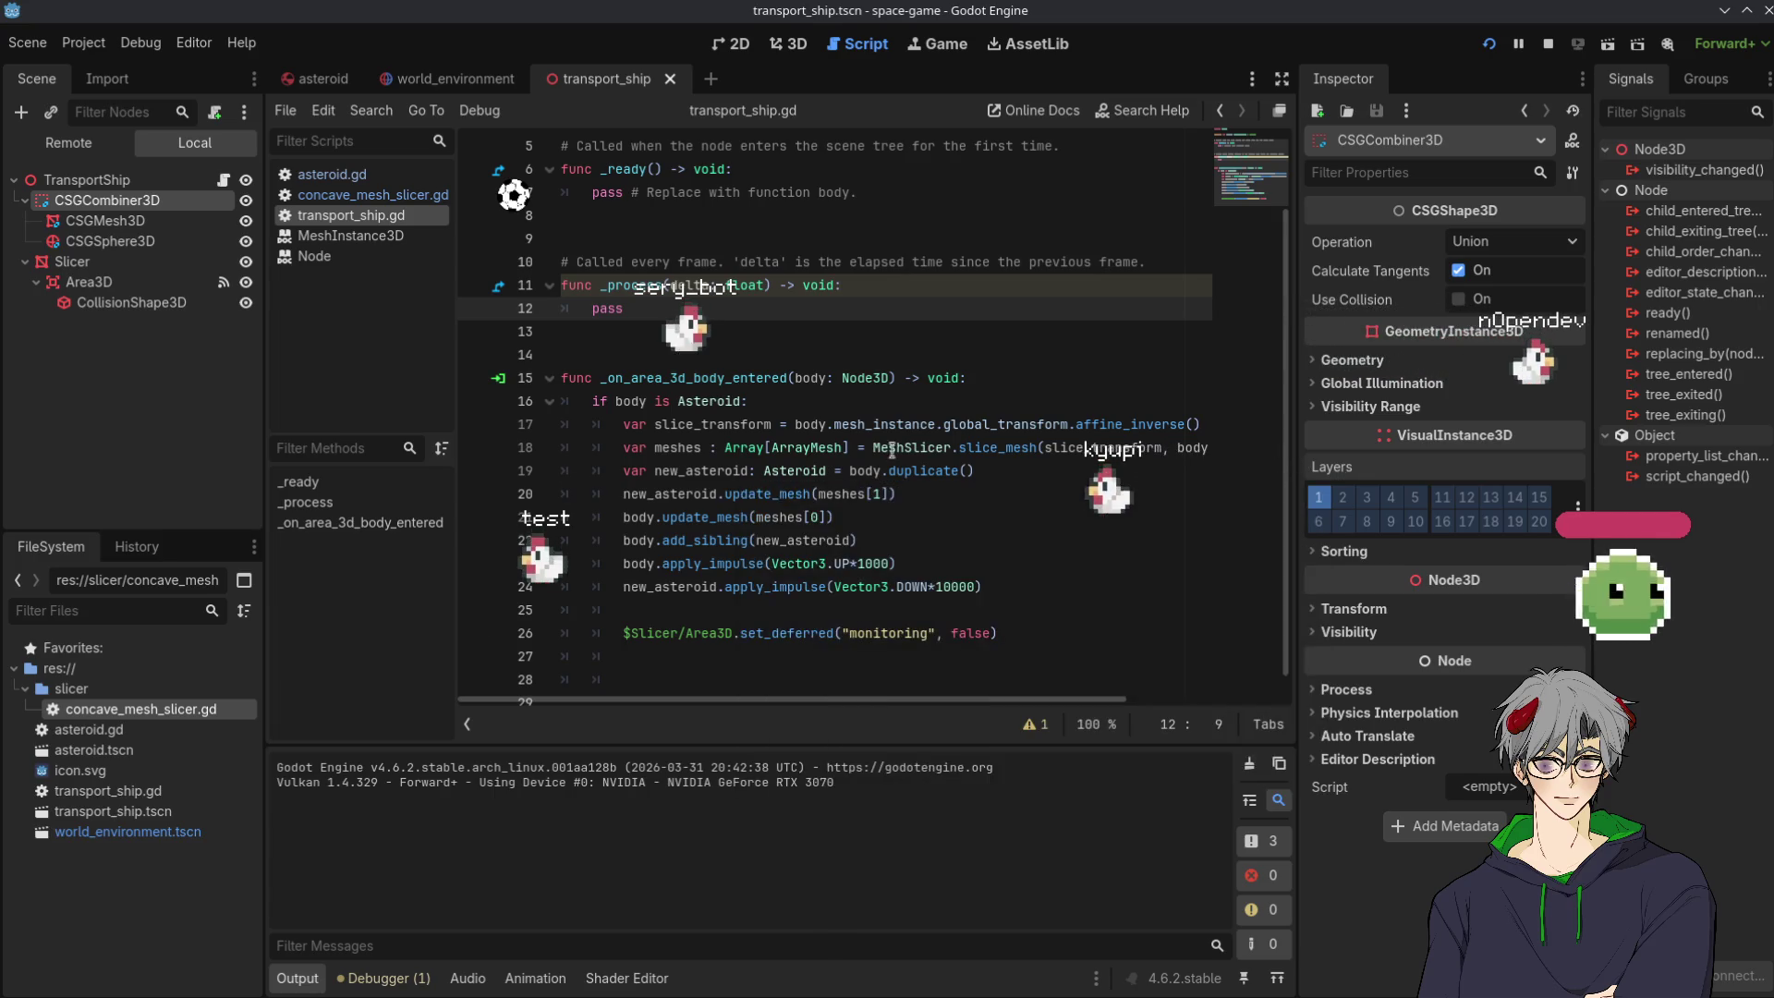
Switch to the 3D editor with Ctrl+F2 to see the CSGCombiner3D wedge and Slicer plane.
{"action": "key", "text": "ctrl+F2"}
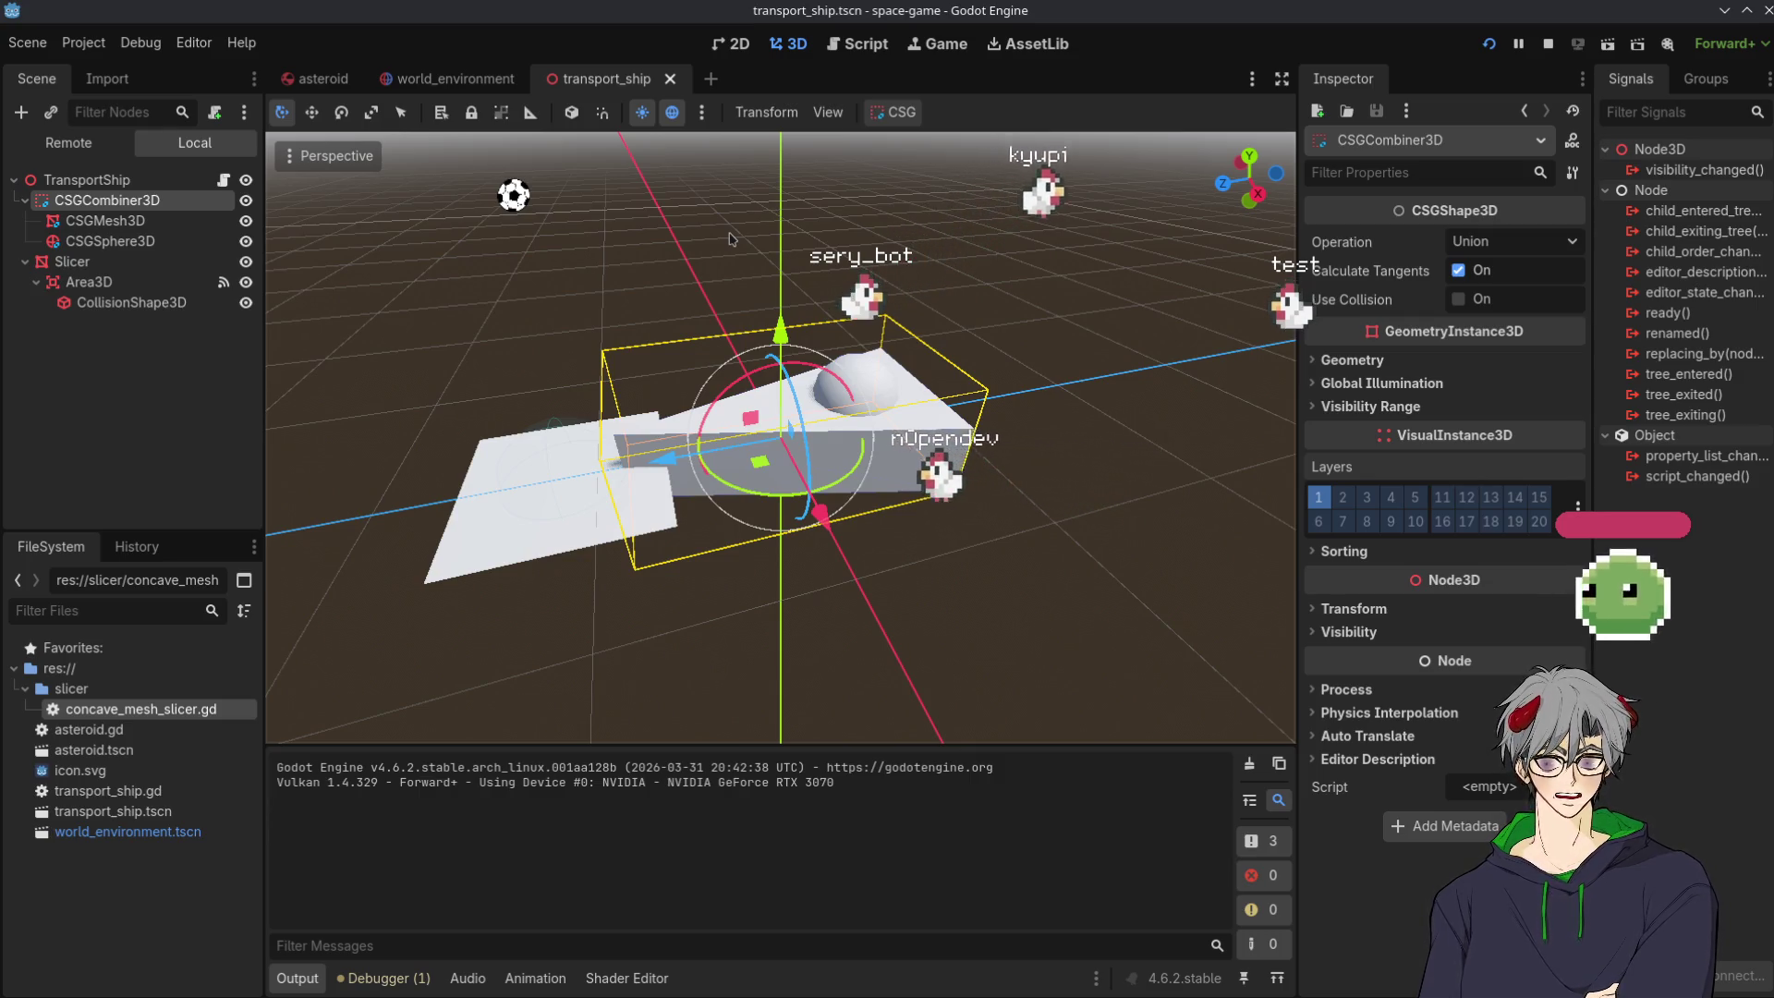
Open the world_environment scene and orbit around the transport ship, including a low side-on view.
{"action": "left_click", "coordinate": [455, 78]}
{"action": "mouse_move", "coordinate": [829, 456]}
{"action": "left_mouse_down"}
{"action": "mouse_move", "coordinate": [994, 472]}
{"action": "mouse_move", "coordinate": [1180, 369]}
{"action": "mouse_move", "coordinate": [1042, 645]}
{"action": "mouse_move", "coordinate": [1204, 484]}
{"action": "mouse_move", "coordinate": [1191, 473]}
{"action": "left_mouse_up"}
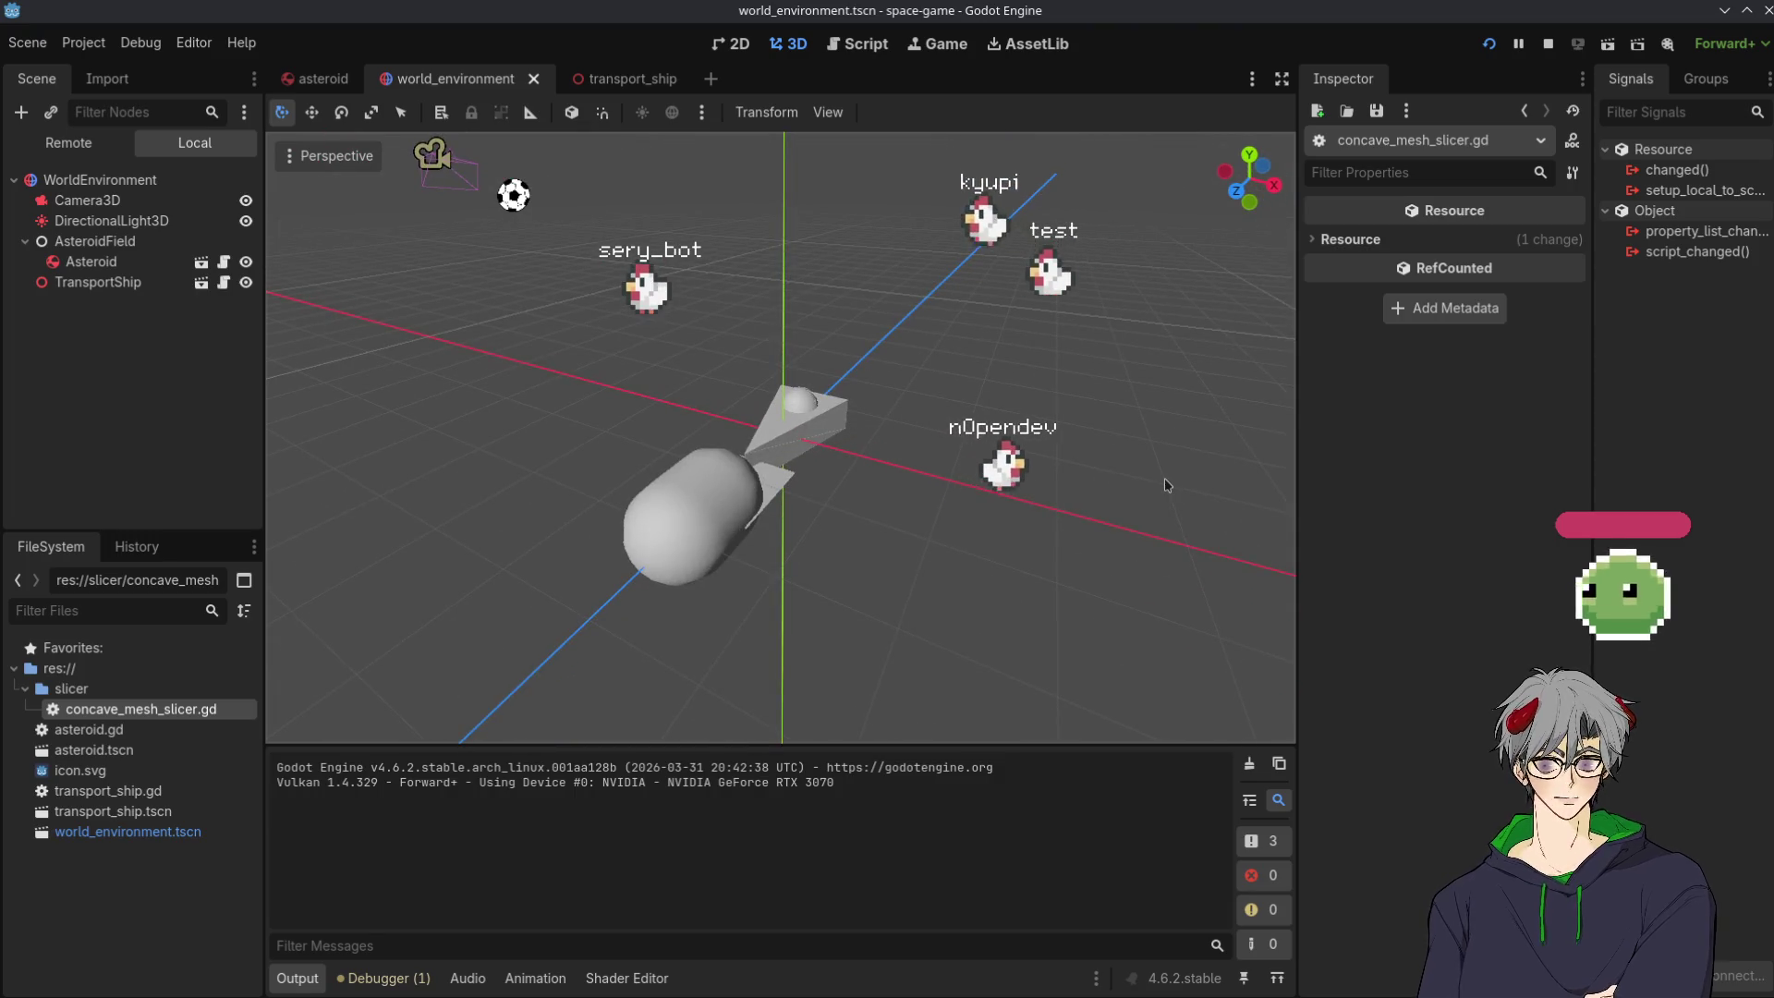
{"action": "mouse_move", "coordinate": [744, 596]}
{"action": "left_mouse_down"}
{"action": "mouse_move", "coordinate": [681, 646]}
{"action": "mouse_move", "coordinate": [662, 693]}
{"action": "mouse_move", "coordinate": [537, 719]}
{"action": "left_mouse_up"}
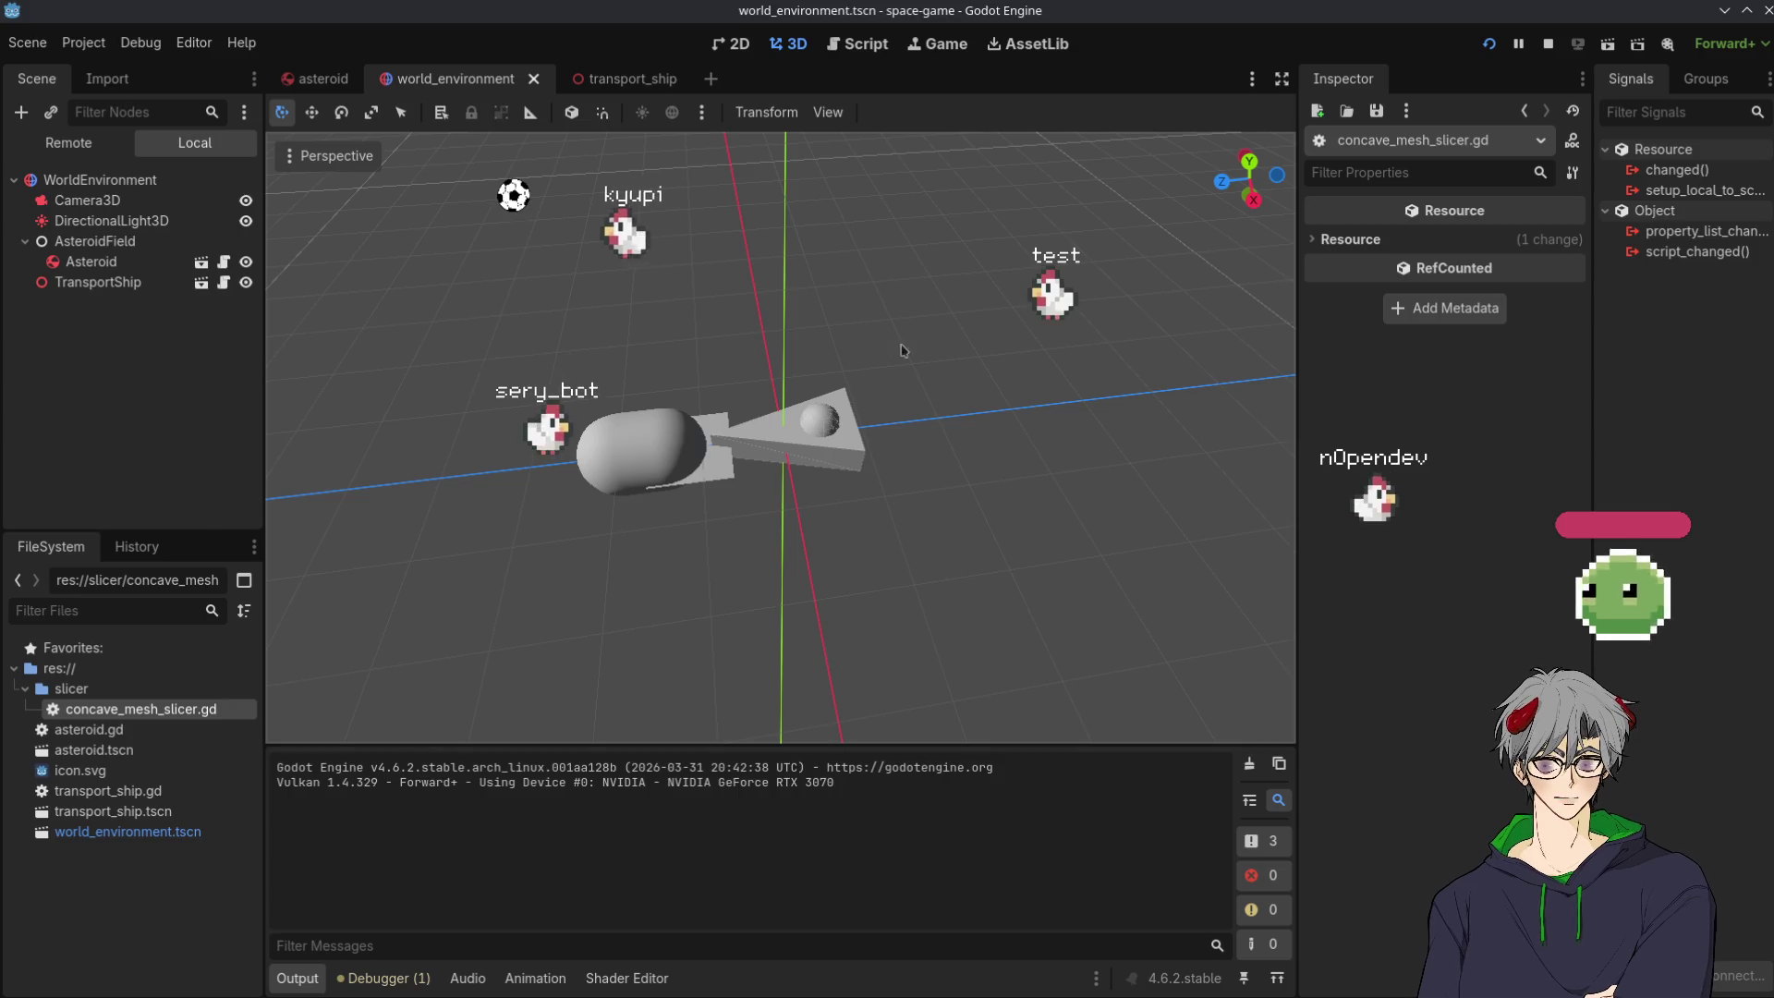
{"action": "mouse_move", "coordinate": [635, 501]}
{"action": "left_mouse_down"}
{"action": "mouse_move", "coordinate": [870, 425]}
{"action": "mouse_move", "coordinate": [1418, 508]}
{"action": "mouse_move", "coordinate": [1018, 428]}
{"action": "mouse_move", "coordinate": [796, 530]}
{"action": "mouse_move", "coordinate": [101, 748]}
{"action": "left_mouse_up"}
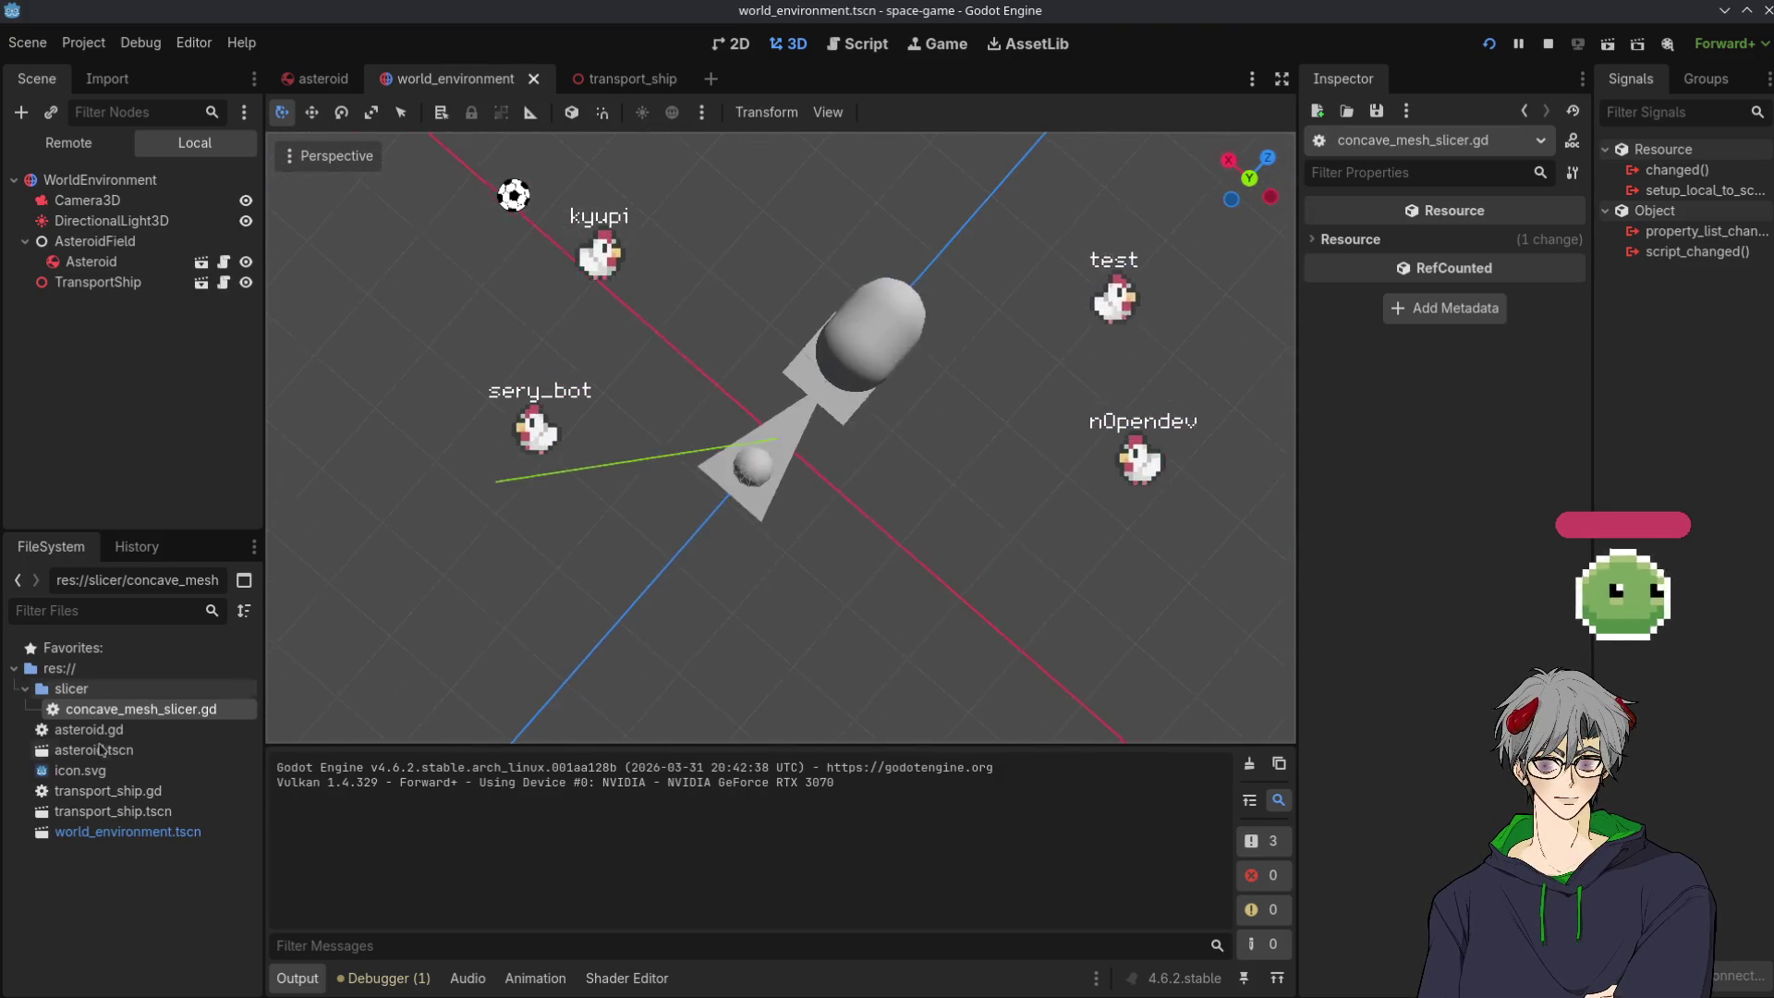
{"action": "mouse_move", "coordinate": [665, 527]}
{"action": "left_mouse_down"}
{"action": "mouse_move", "coordinate": [863, 634]}
{"action": "mouse_move", "coordinate": [745, 400]}
{"action": "mouse_move", "coordinate": [1046, 312]}
{"action": "mouse_move", "coordinate": [558, 392]}
{"action": "mouse_move", "coordinate": [634, 518]}
{"action": "left_mouse_up"}
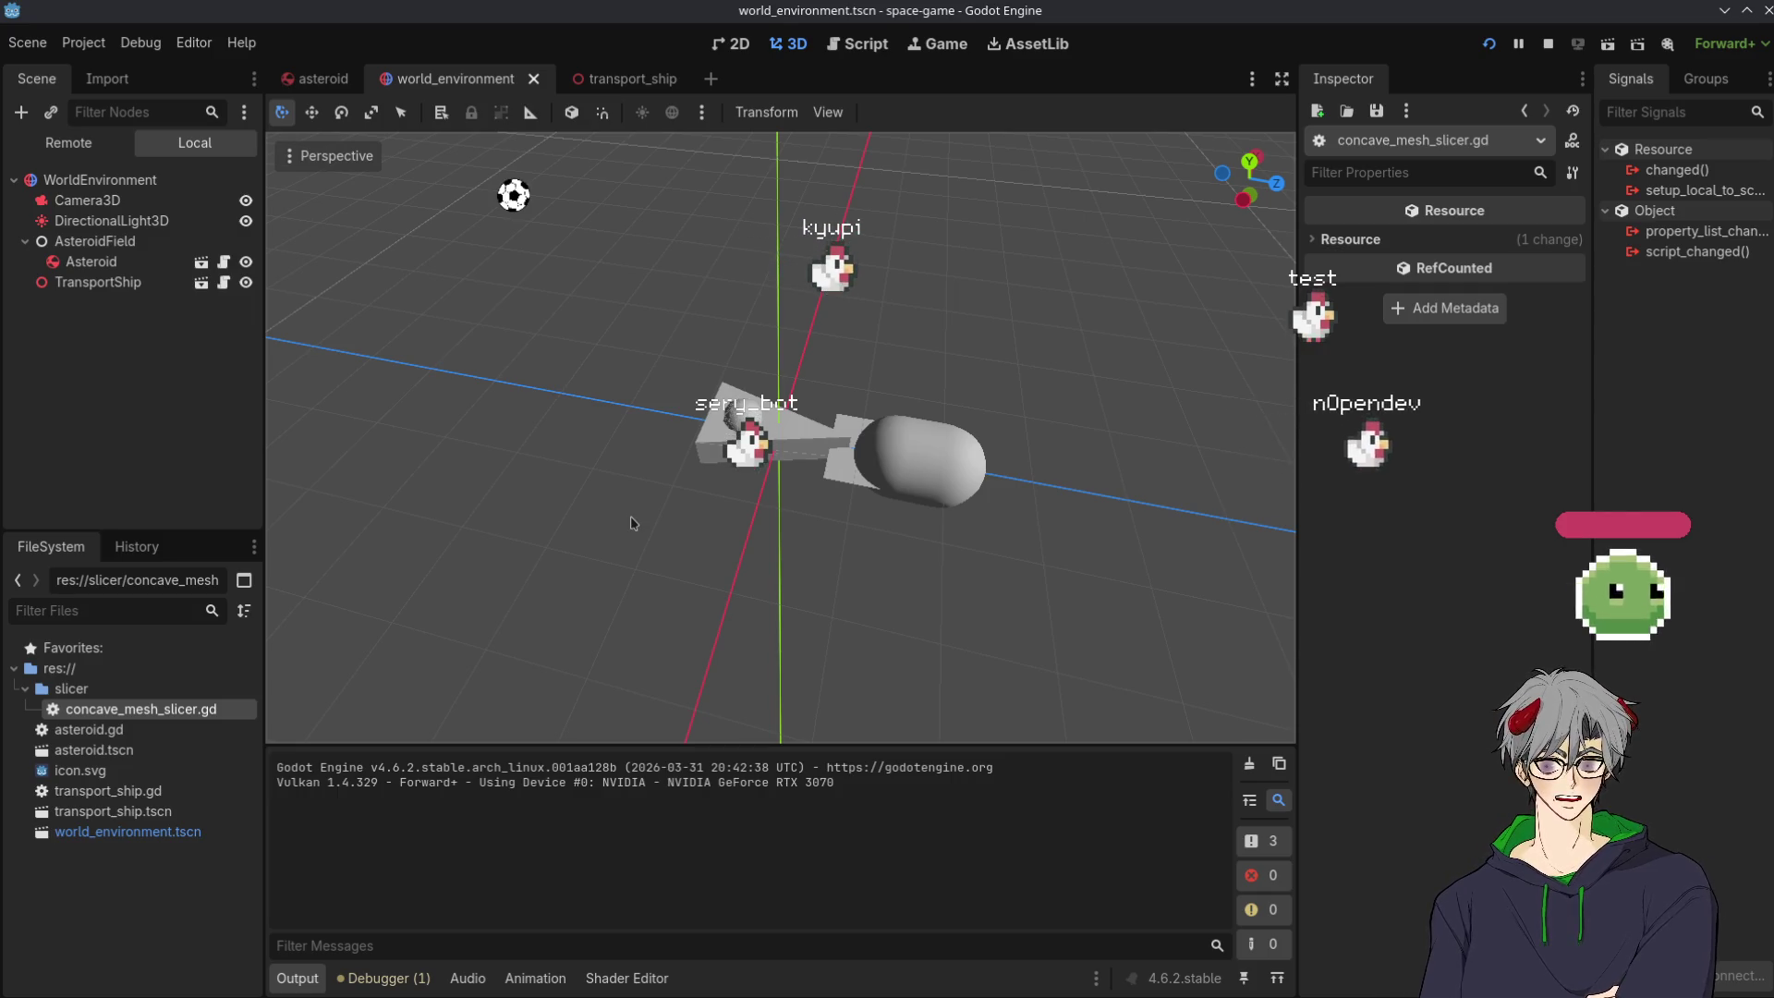
{"action": "mouse_move", "coordinate": [634, 523]}
{"action": "left_mouse_down"}
{"action": "mouse_move", "coordinate": [647, 434]}
{"action": "mouse_move", "coordinate": [1002, 543]}
{"action": "mouse_move", "coordinate": [834, 224]}
{"action": "mouse_move", "coordinate": [813, 369]}
{"action": "mouse_move", "coordinate": [757, 462]}
{"action": "mouse_move", "coordinate": [792, 483]}
{"action": "mouse_move", "coordinate": [696, 740]}
{"action": "left_mouse_up"}
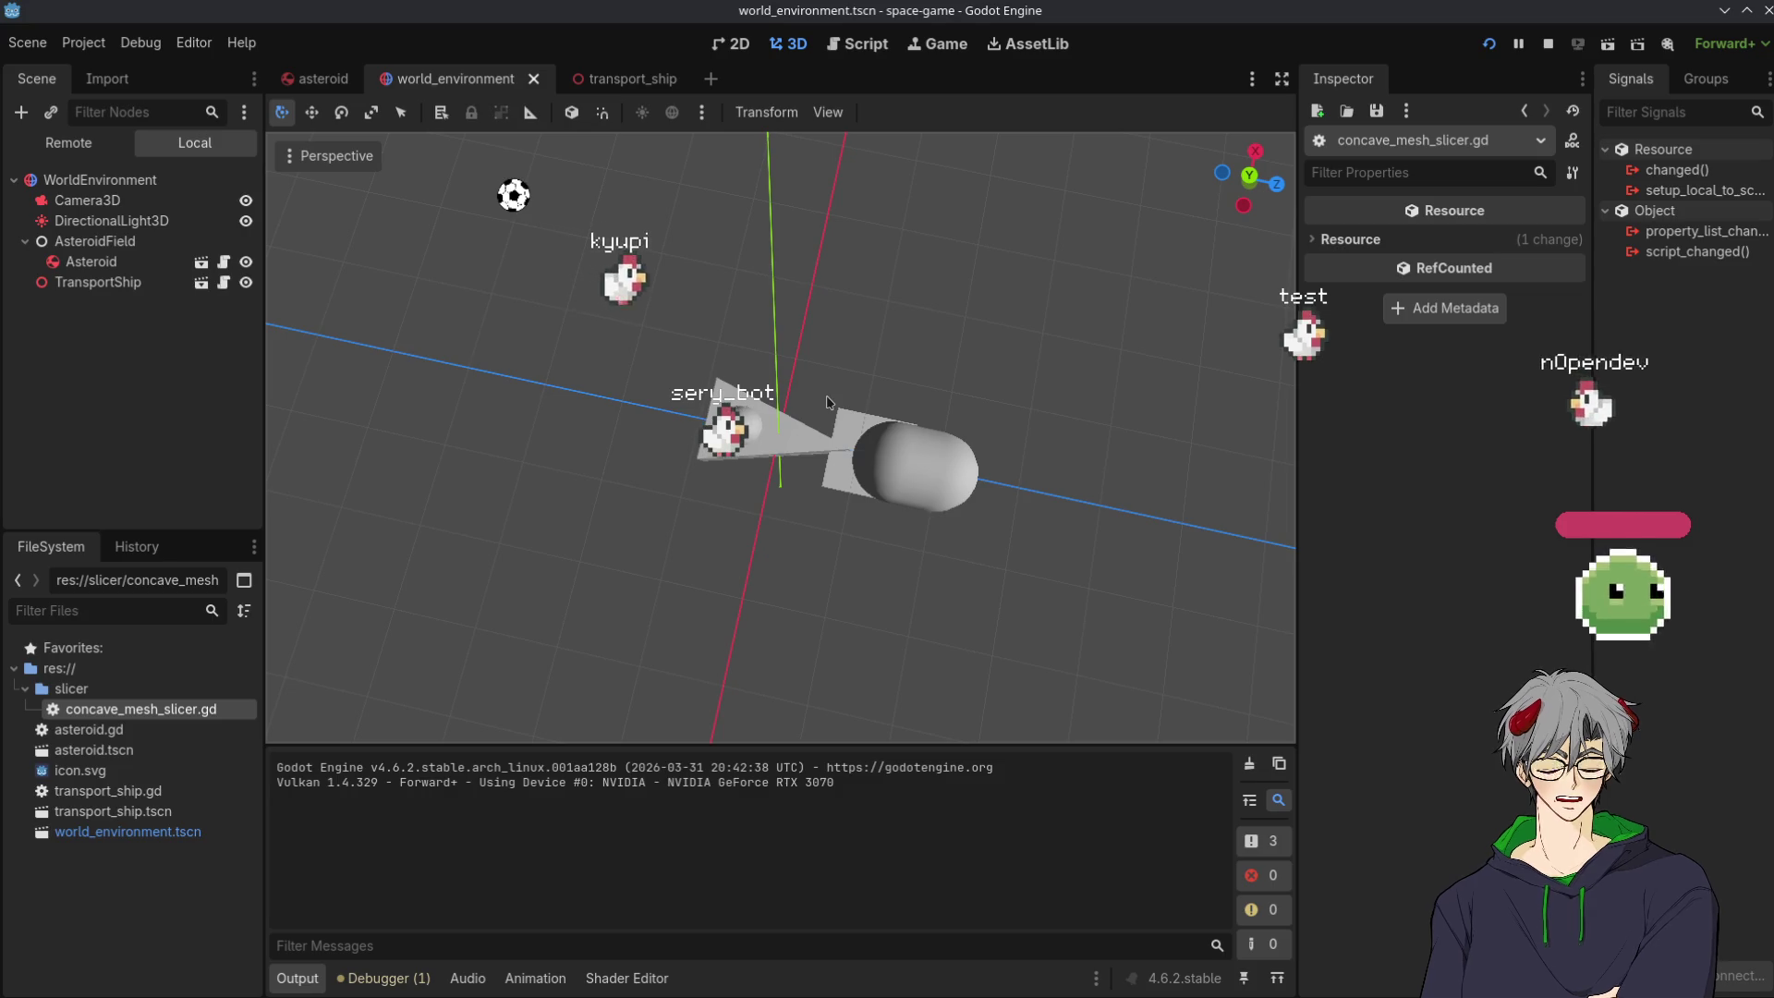
{"action": "mouse_move", "coordinate": [586, 435]}
{"action": "left_mouse_down"}
{"action": "mouse_move", "coordinate": [974, 456]}
{"action": "mouse_move", "coordinate": [762, 641]}
{"action": "left_mouse_up"}
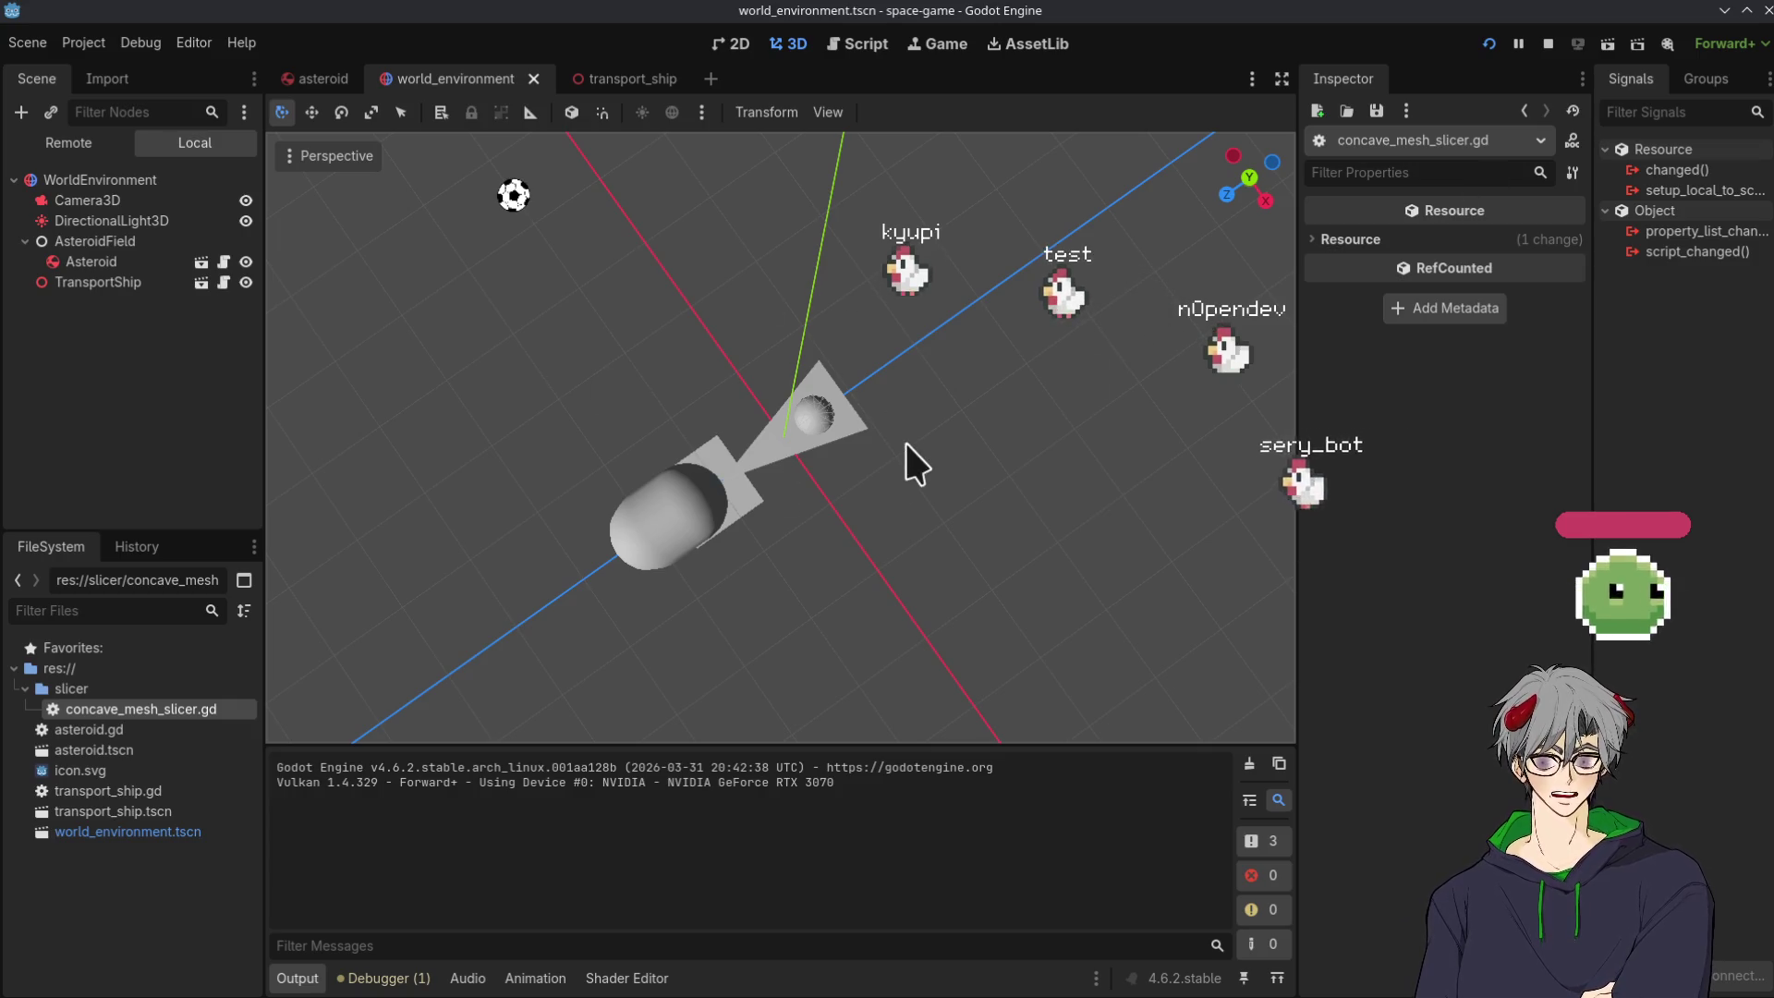
{"action": "mouse_move", "coordinate": [858, 605]}
{"action": "left_mouse_down"}
{"action": "mouse_move", "coordinate": [341, 551]}
{"action": "mouse_move", "coordinate": [961, 410]}
{"action": "left_mouse_up"}
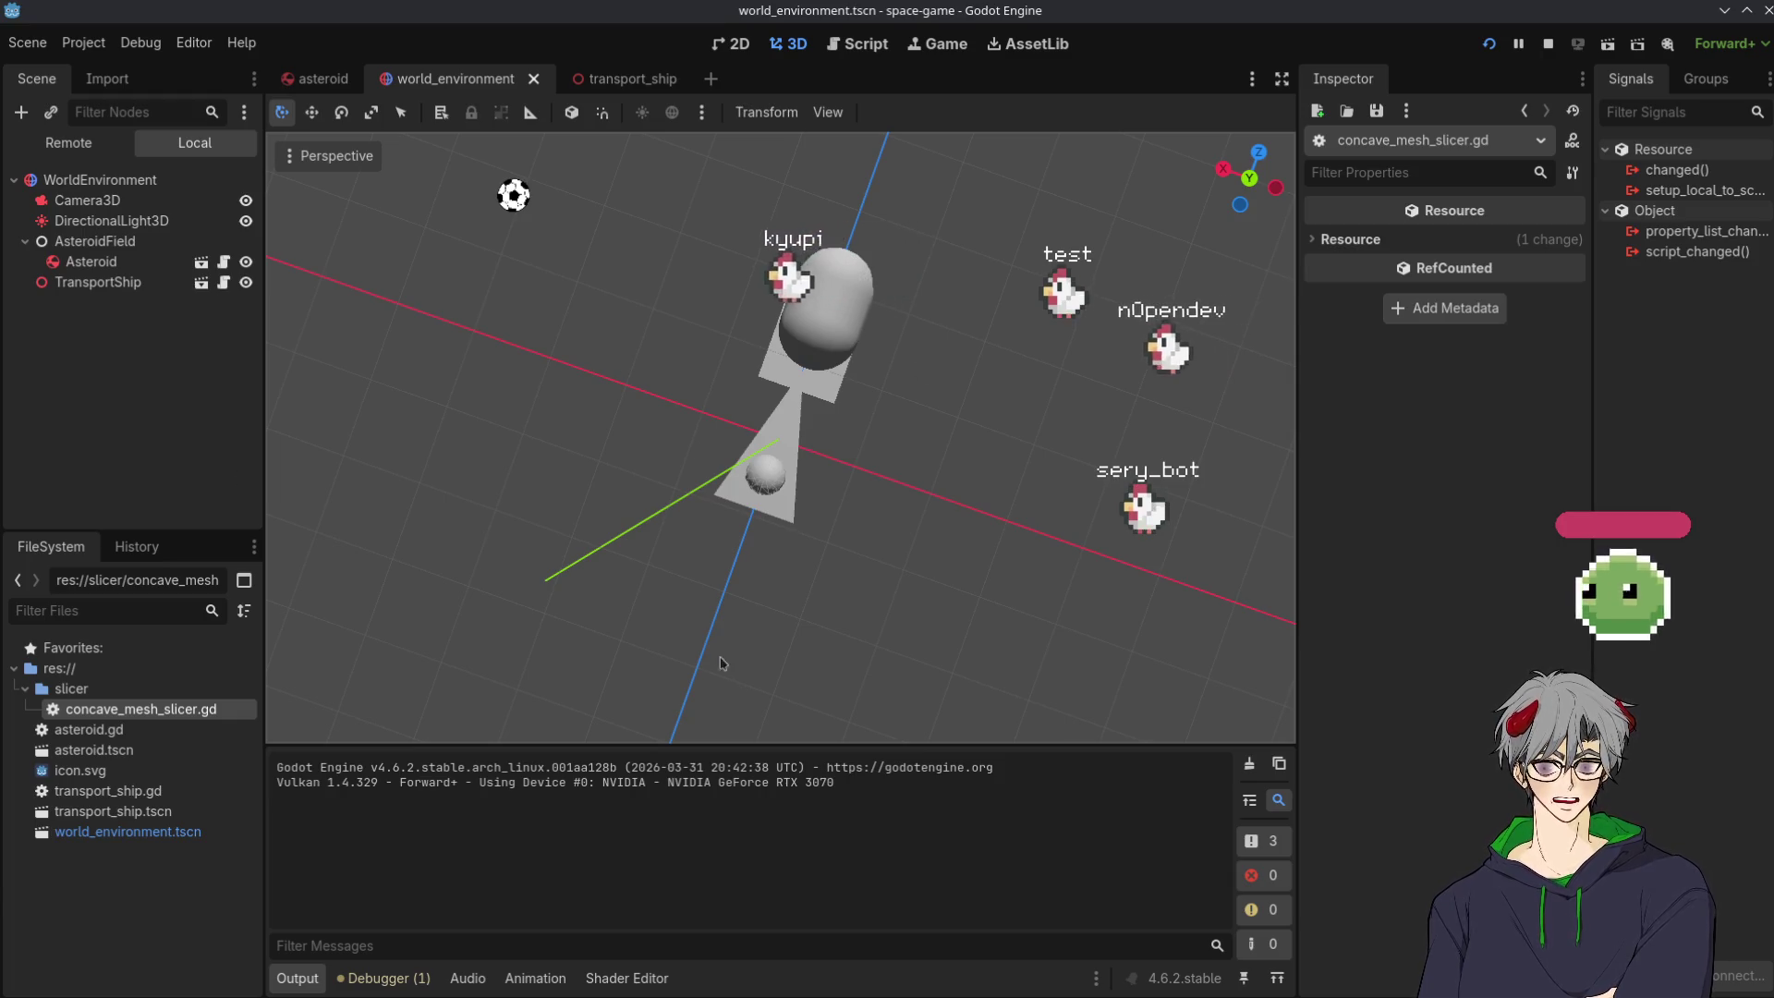
{"action": "mouse_move", "coordinate": [717, 665]}
{"action": "left_mouse_down"}
{"action": "mouse_move", "coordinate": [647, 628]}
{"action": "mouse_move", "coordinate": [763, 596]}
{"action": "mouse_move", "coordinate": [364, 392]}
{"action": "mouse_move", "coordinate": [563, 495]}
{"action": "mouse_move", "coordinate": [487, 672]}
{"action": "left_mouse_up"}
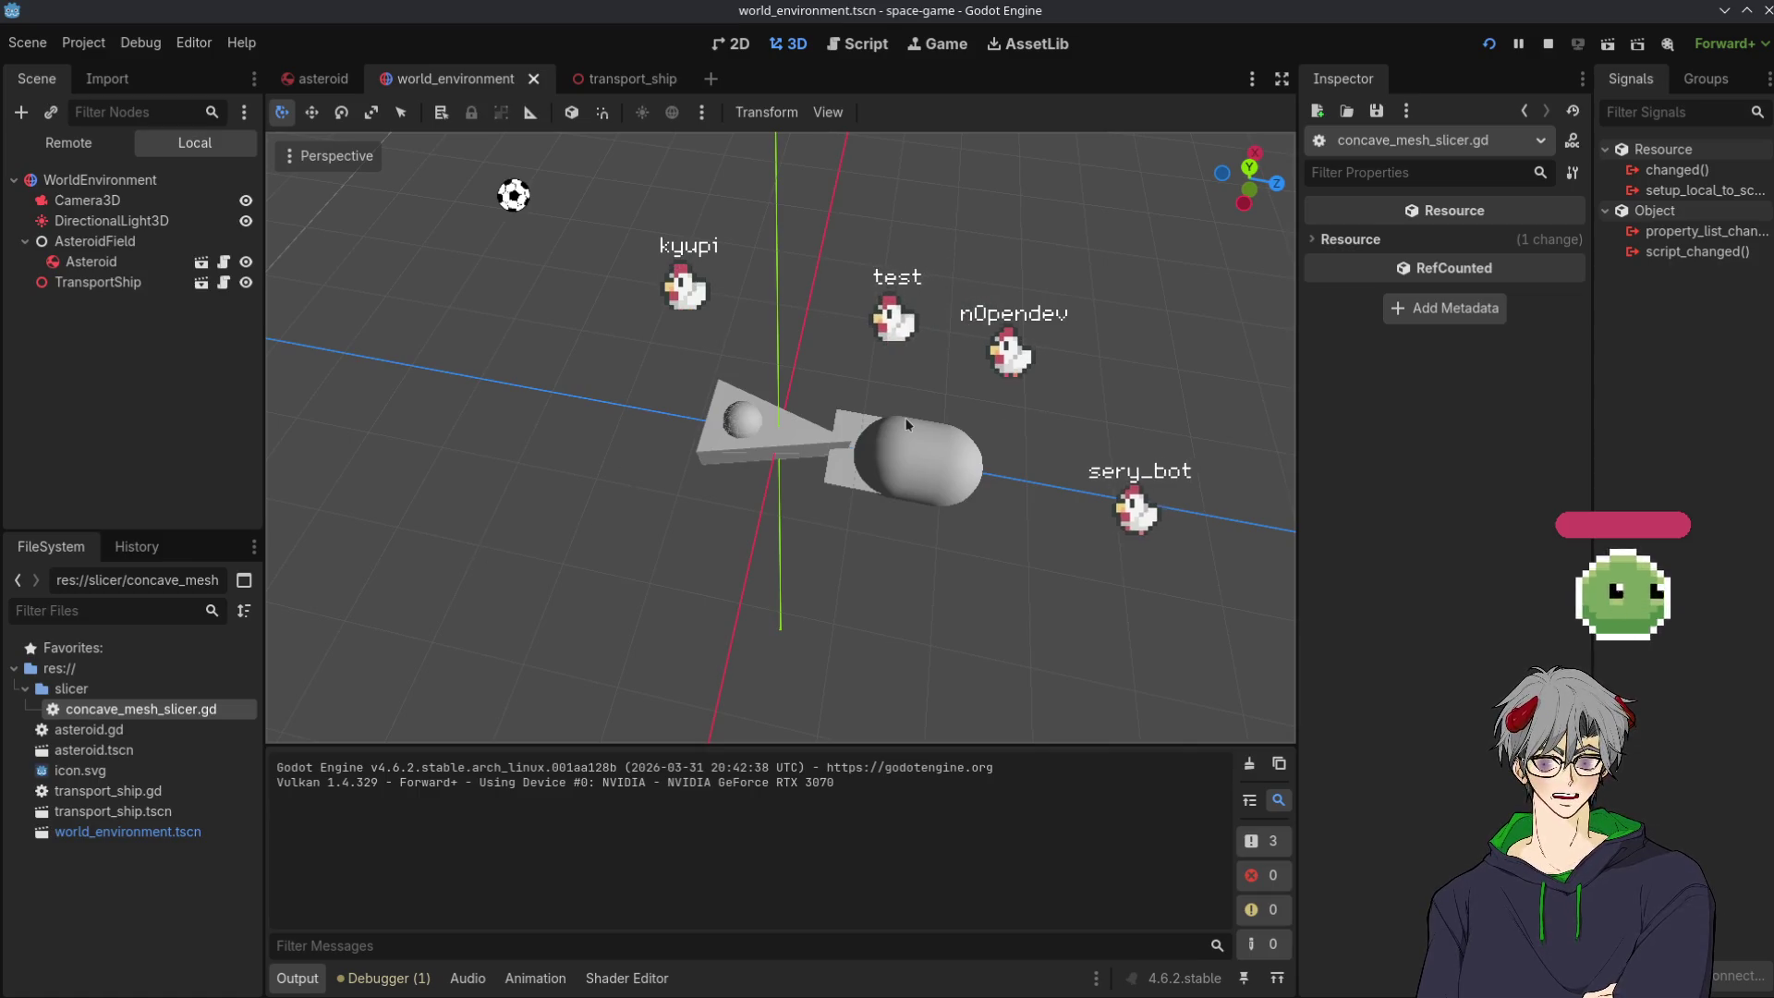
{"action": "mouse_move", "coordinate": [716, 399]}
{"action": "left_mouse_down"}
{"action": "mouse_move", "coordinate": [752, 503]}
{"action": "mouse_move", "coordinate": [1077, 562]}
{"action": "left_mouse_up"}
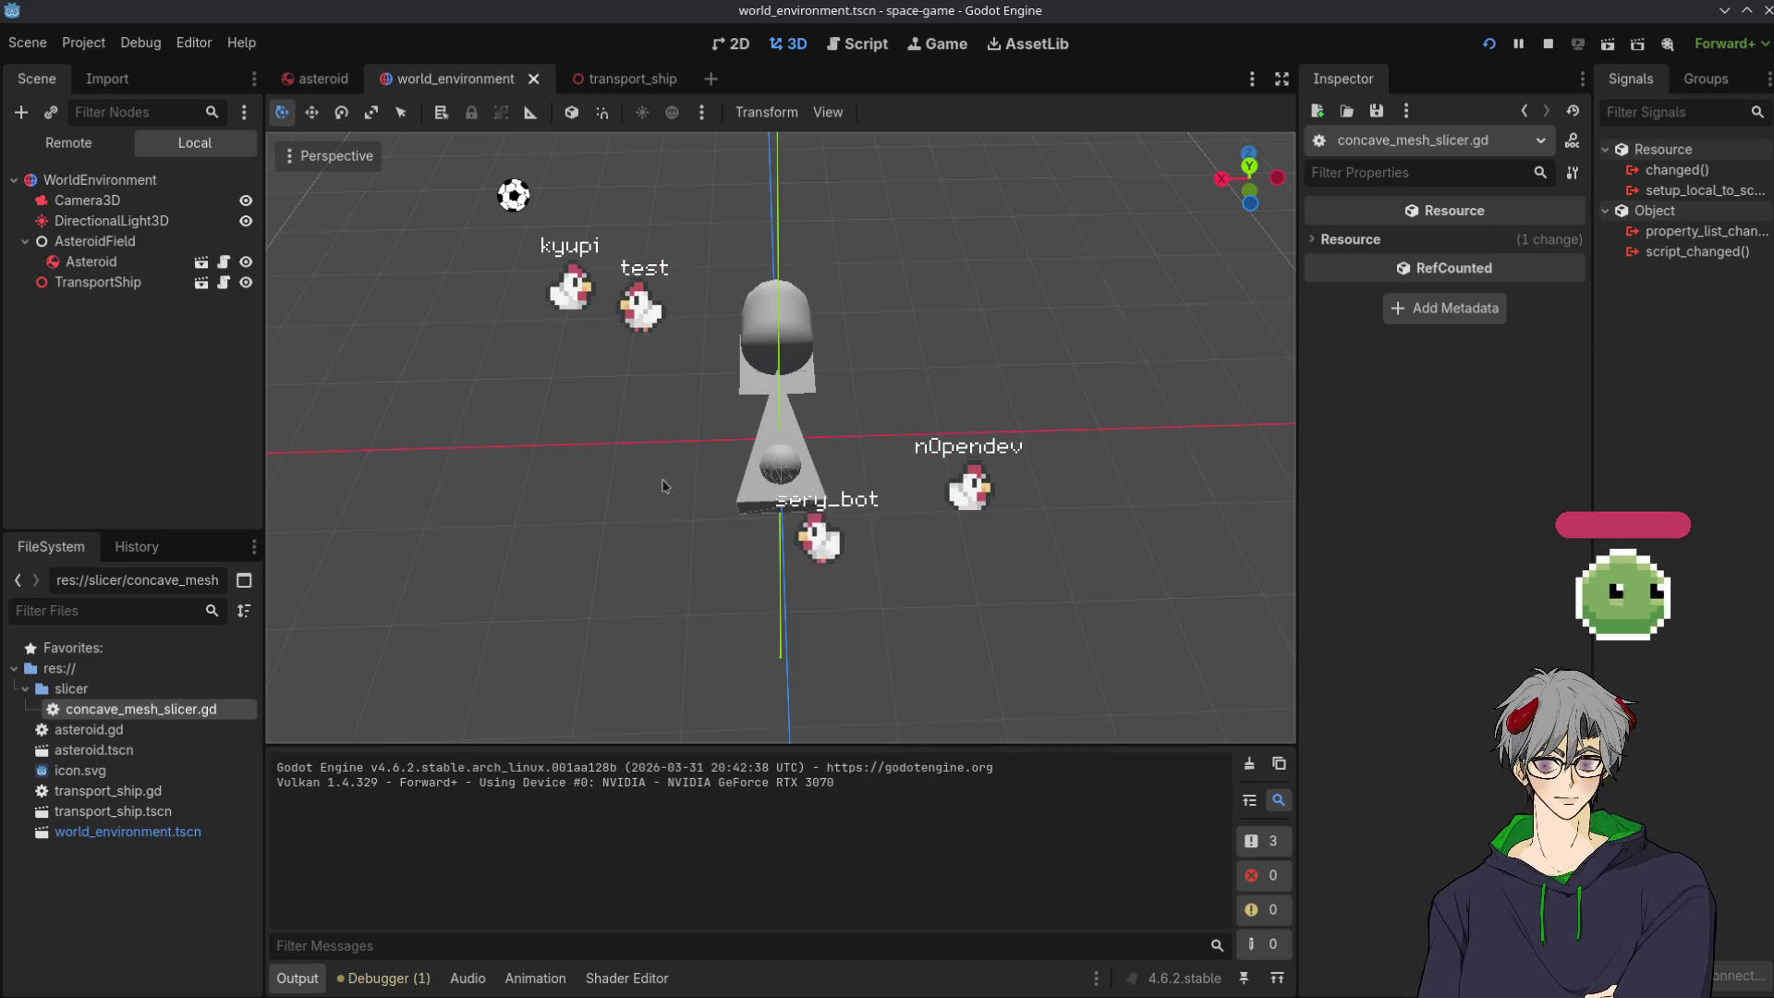
{"action": "left_click_drag", "start_coordinate": [756, 473], "coordinate": [969, 592]}
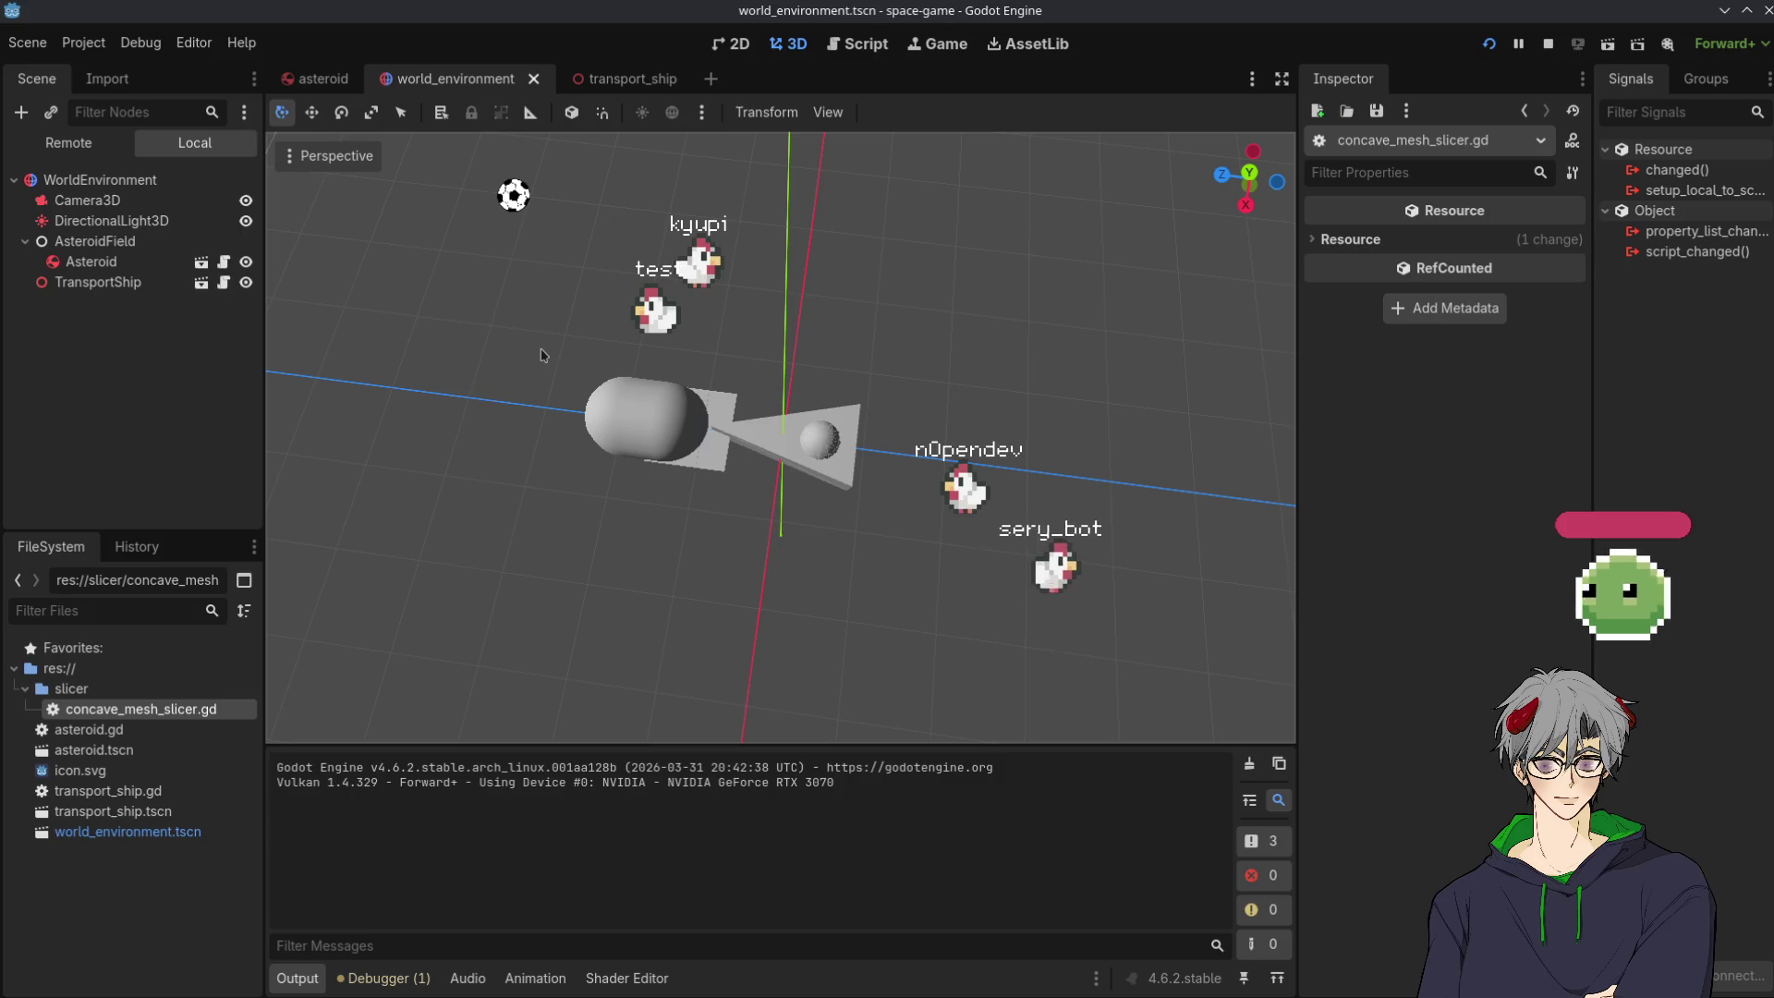
{"action": "left_click_drag", "start_coordinate": [621, 634], "coordinate": [602, 704]}
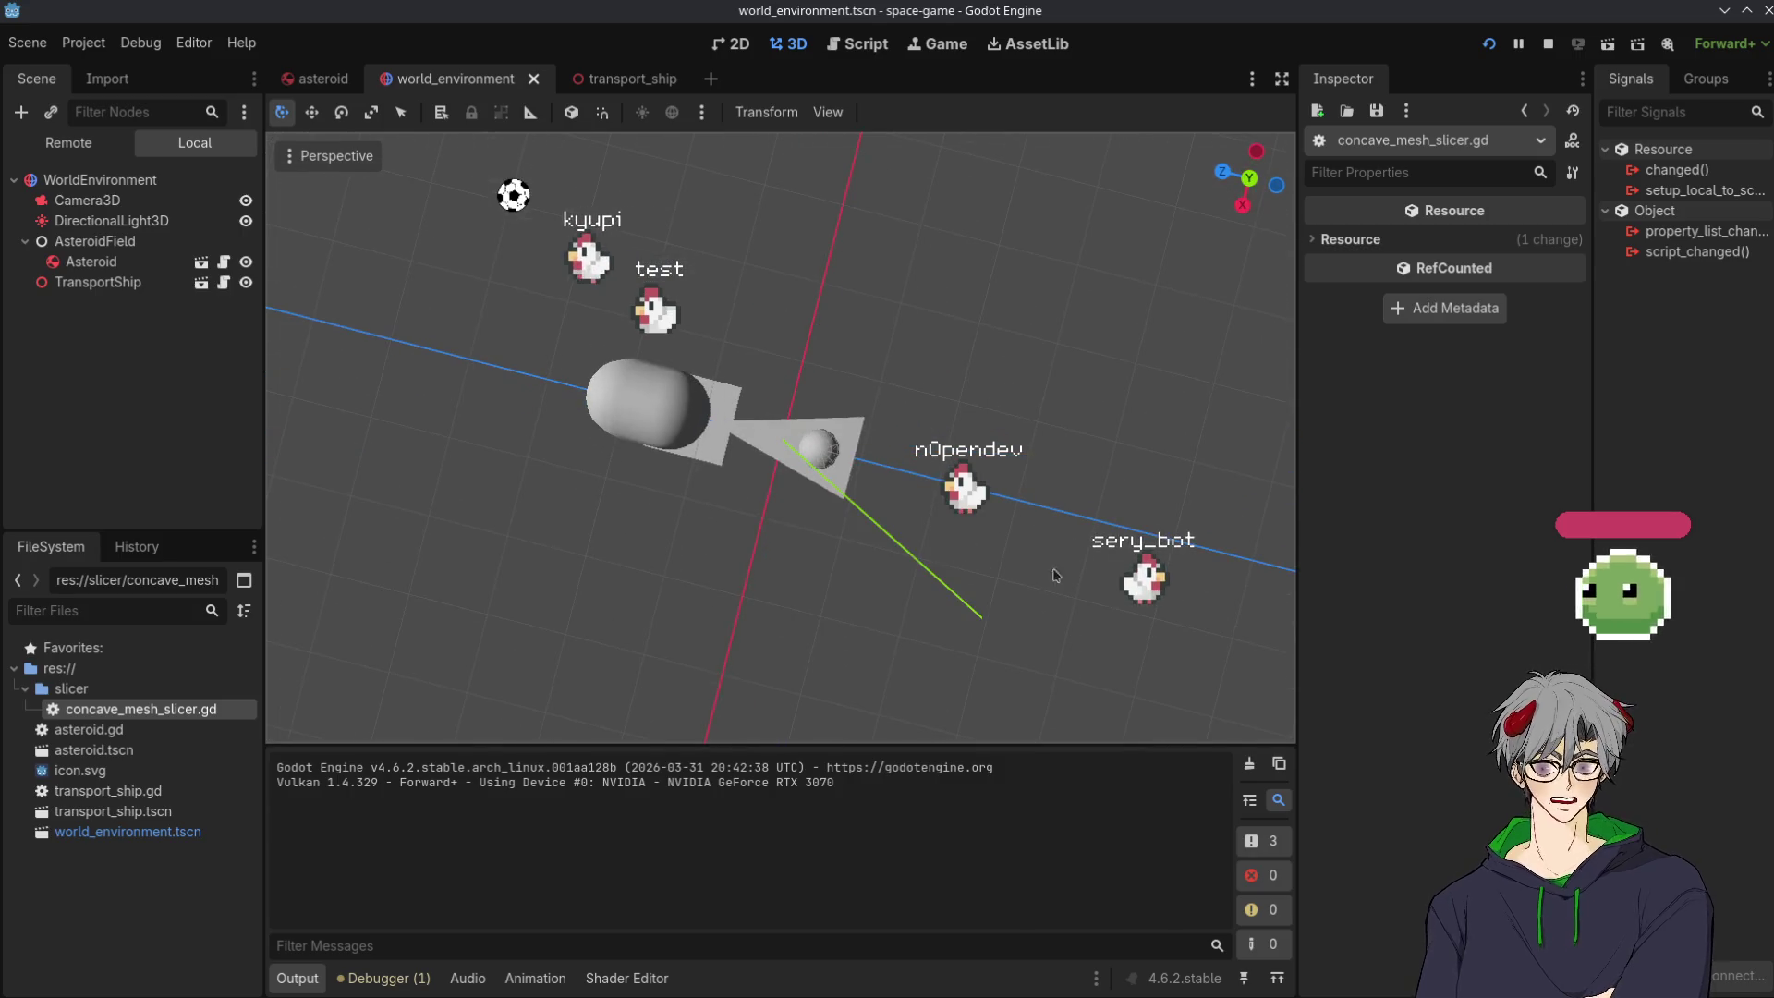
{"action": "mouse_move", "coordinate": [554, 327]}
{"action": "left_mouse_down"}
{"action": "mouse_move", "coordinate": [527, 372]}
{"action": "mouse_move", "coordinate": [755, 469]}
{"action": "mouse_move", "coordinate": [878, 471]}
{"action": "left_mouse_up"}
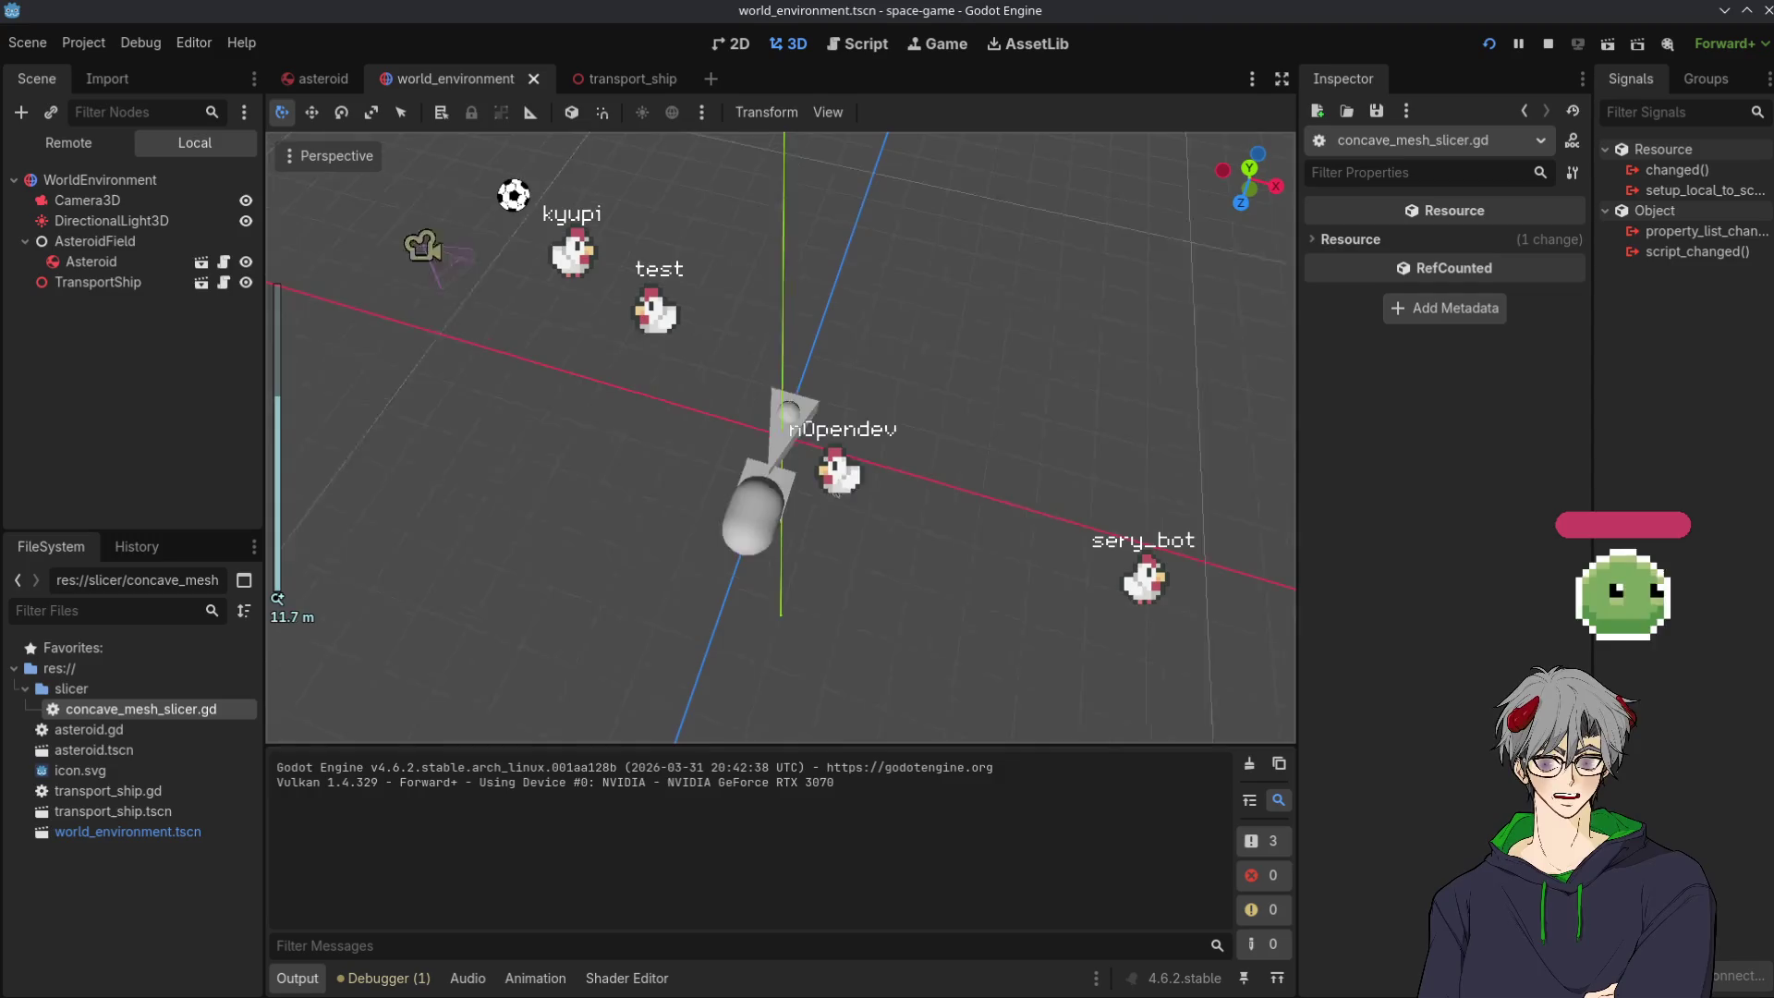
{"action": "scroll", "coordinate": [889, 474], "scroll_direction": "down", "scroll_amount": 2}
{"action": "left_click_drag", "start_coordinate": [1010, 472], "coordinate": [375, 572]}
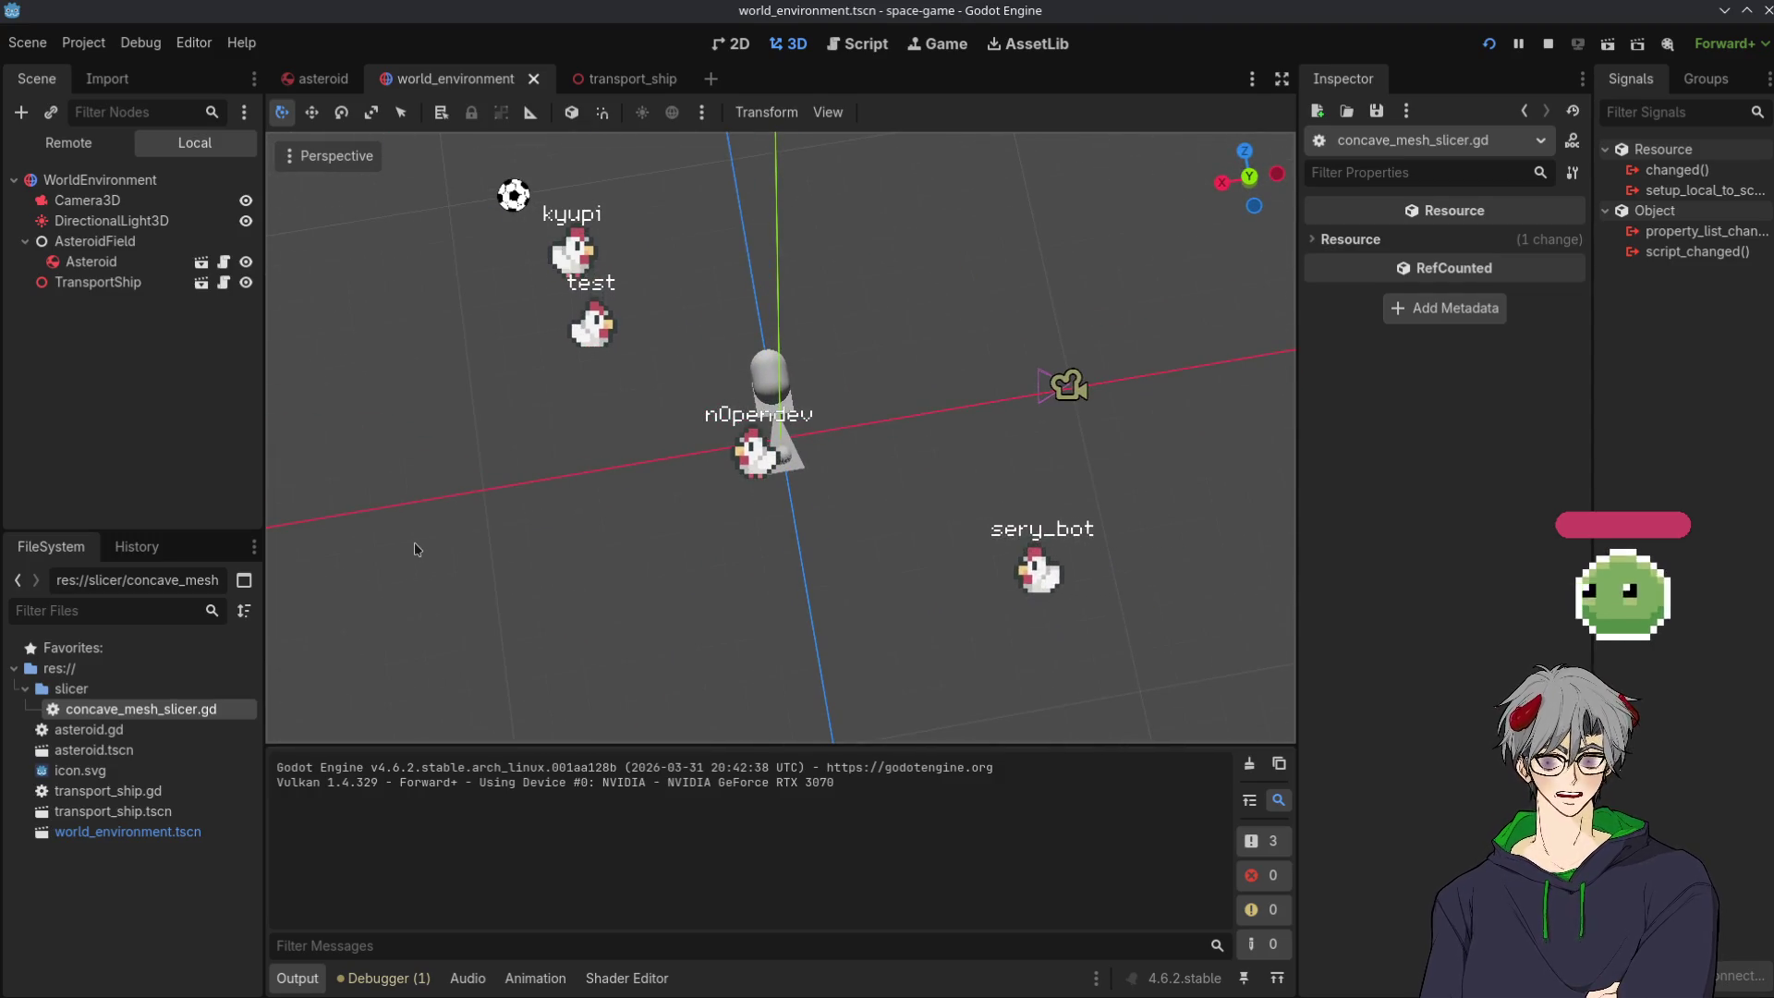
{"action": "left_click_drag", "start_coordinate": [515, 602], "coordinate": [1156, 434]}
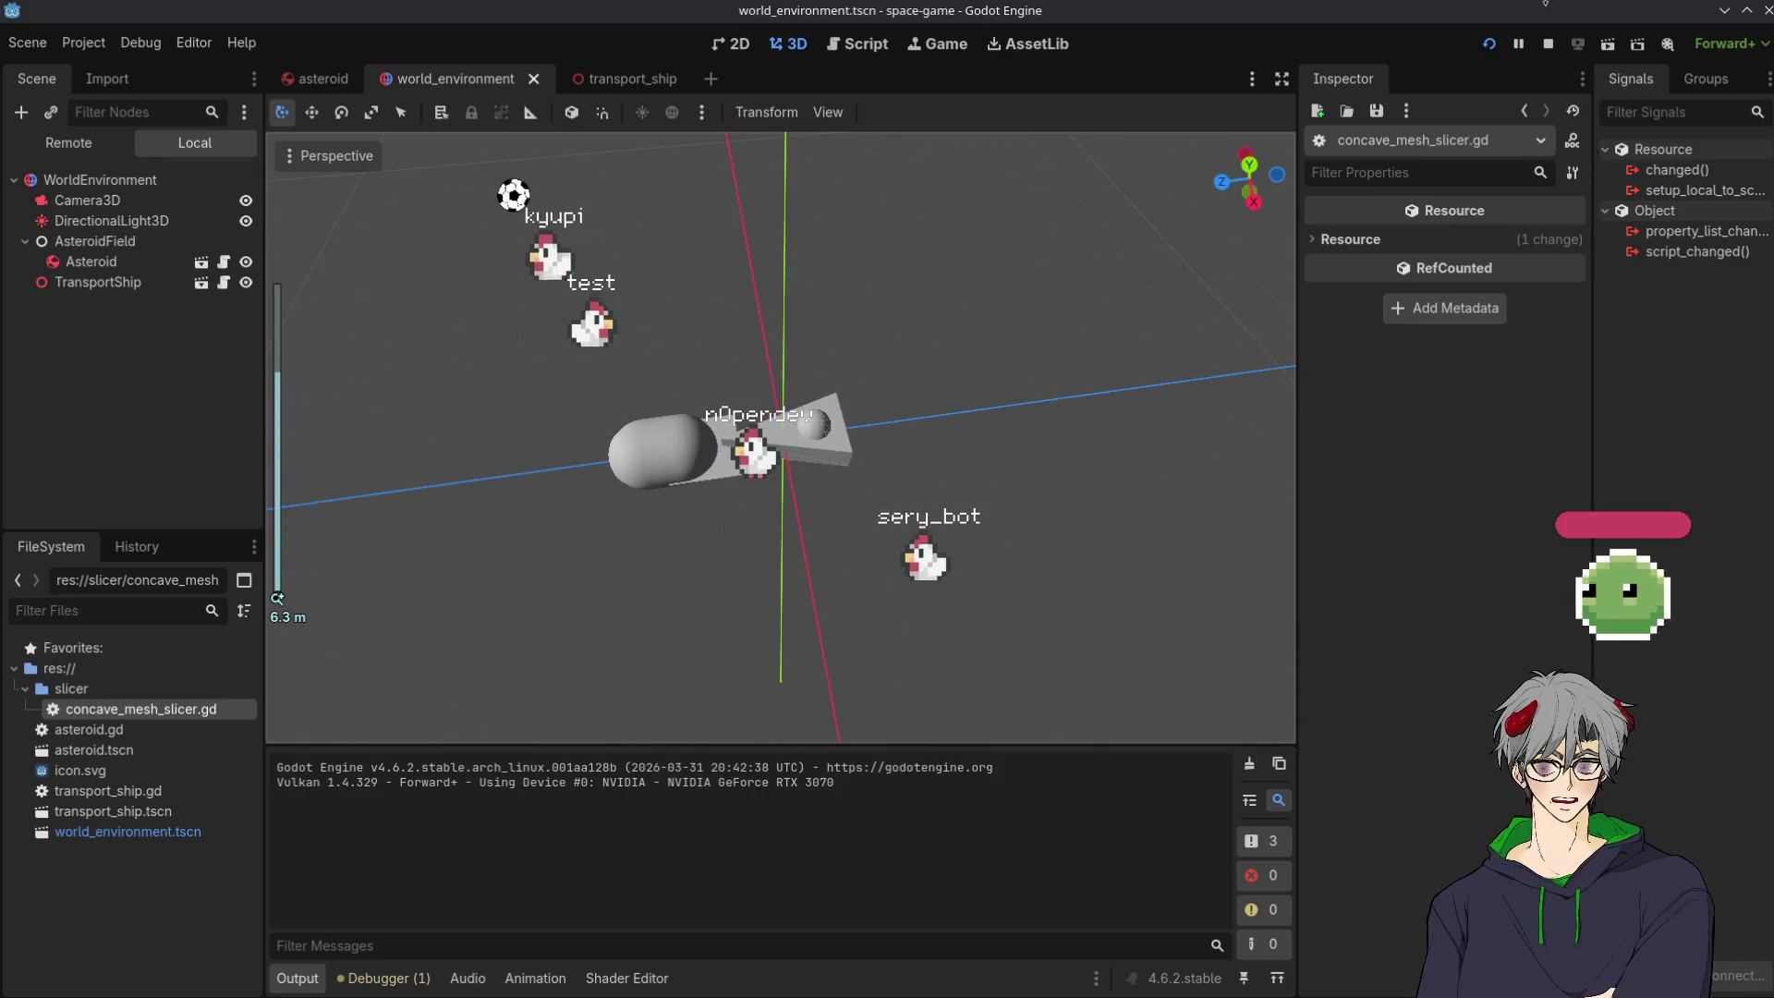
Run the game to watch asteroid pieces drift past the wedge, then return to the editor.
{"action": "left_click", "coordinate": [1491, 44]}
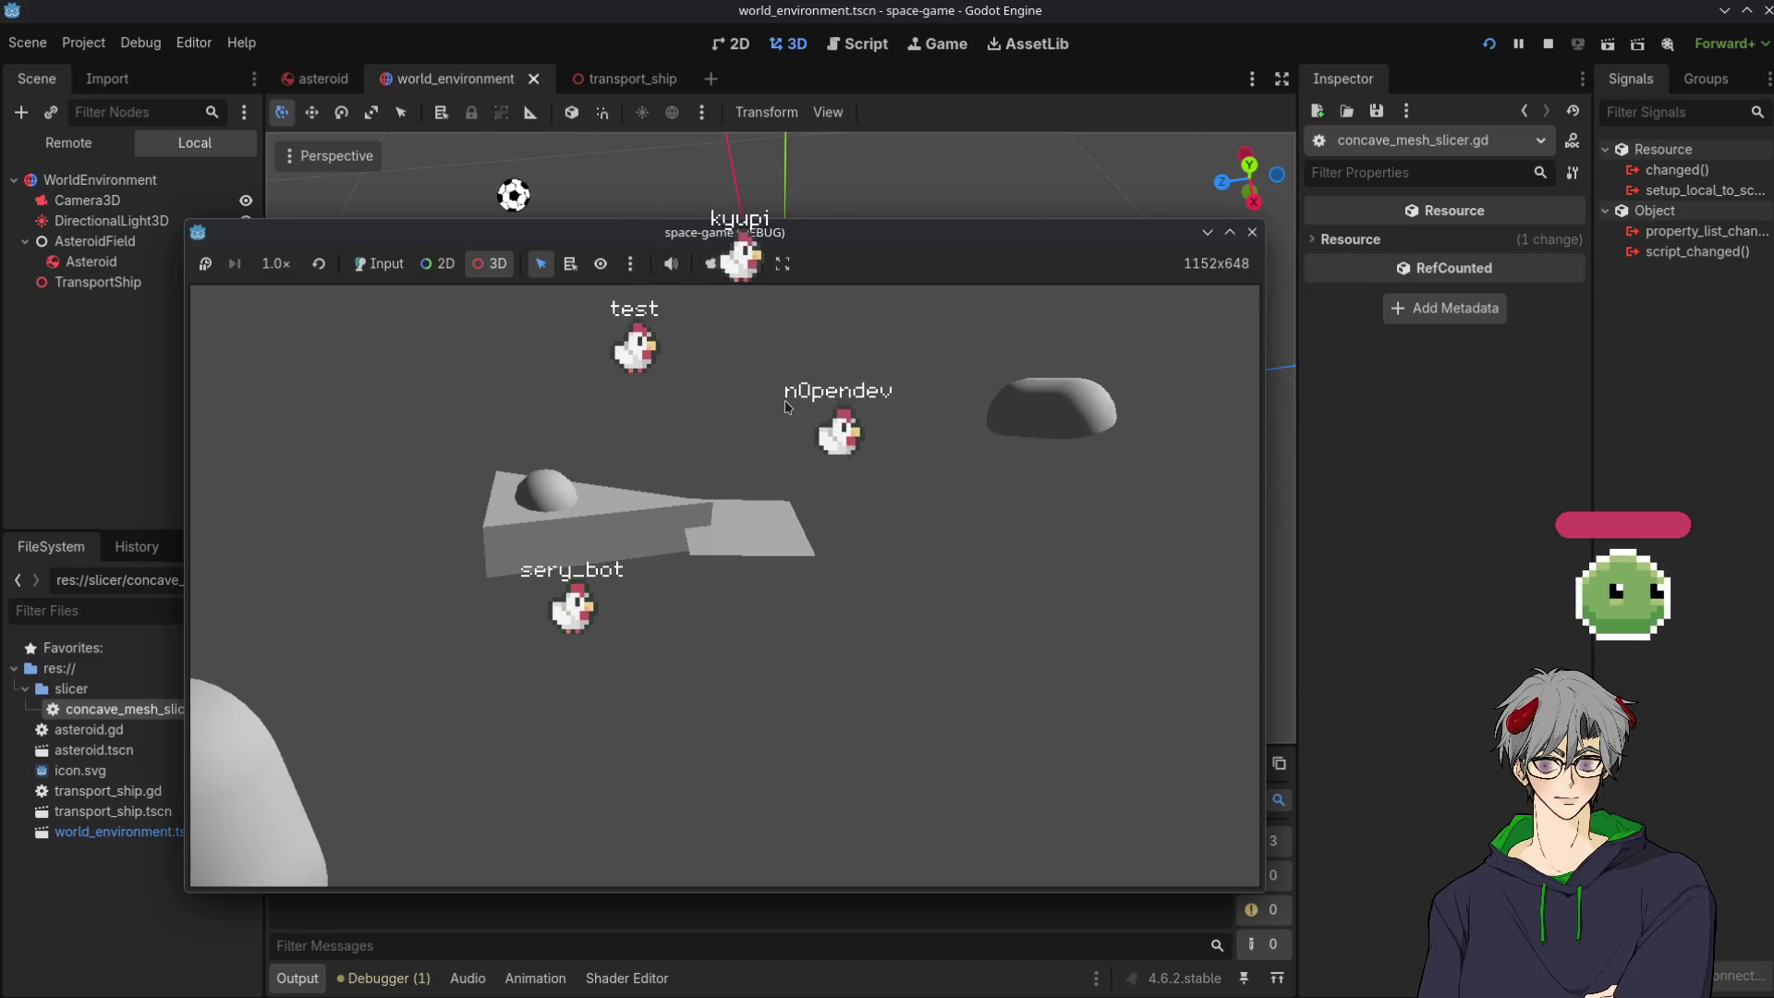
{"action": "left_click", "coordinate": [125, 418]}
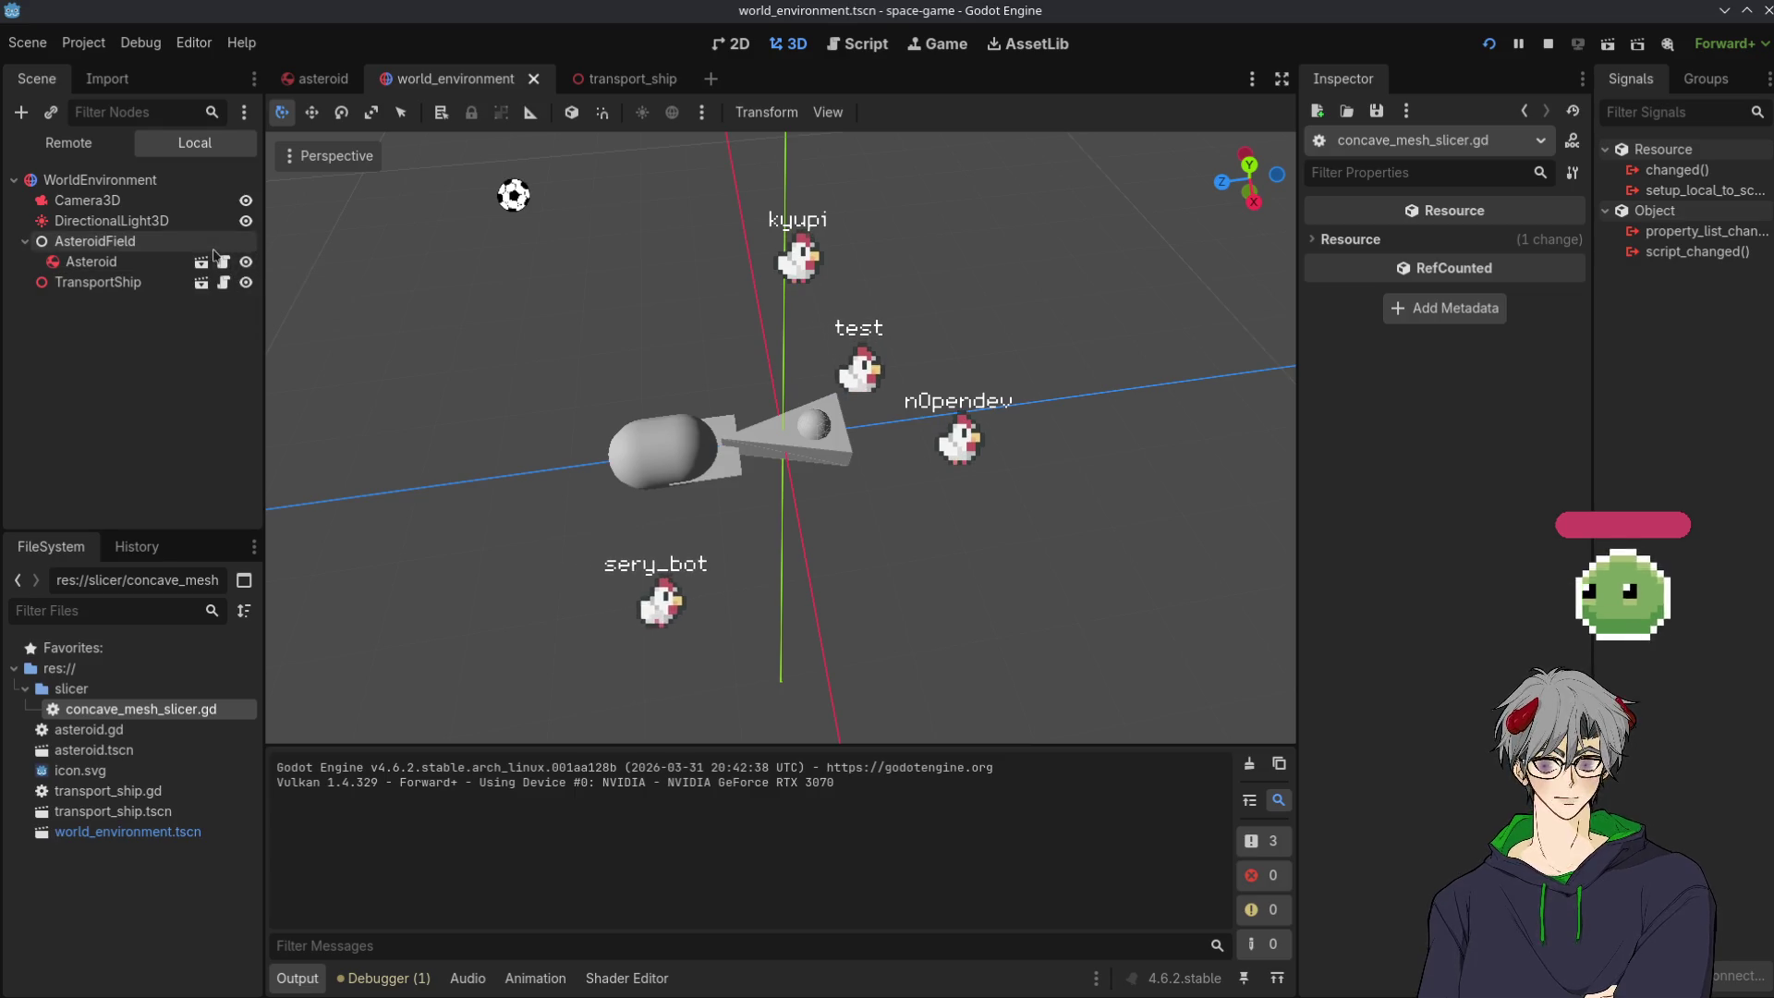
Open the asteroid scene's asteroid.gd and go to the if mesh_instance: line in update_mesh.
{"action": "left_click", "coordinate": [633, 84]}
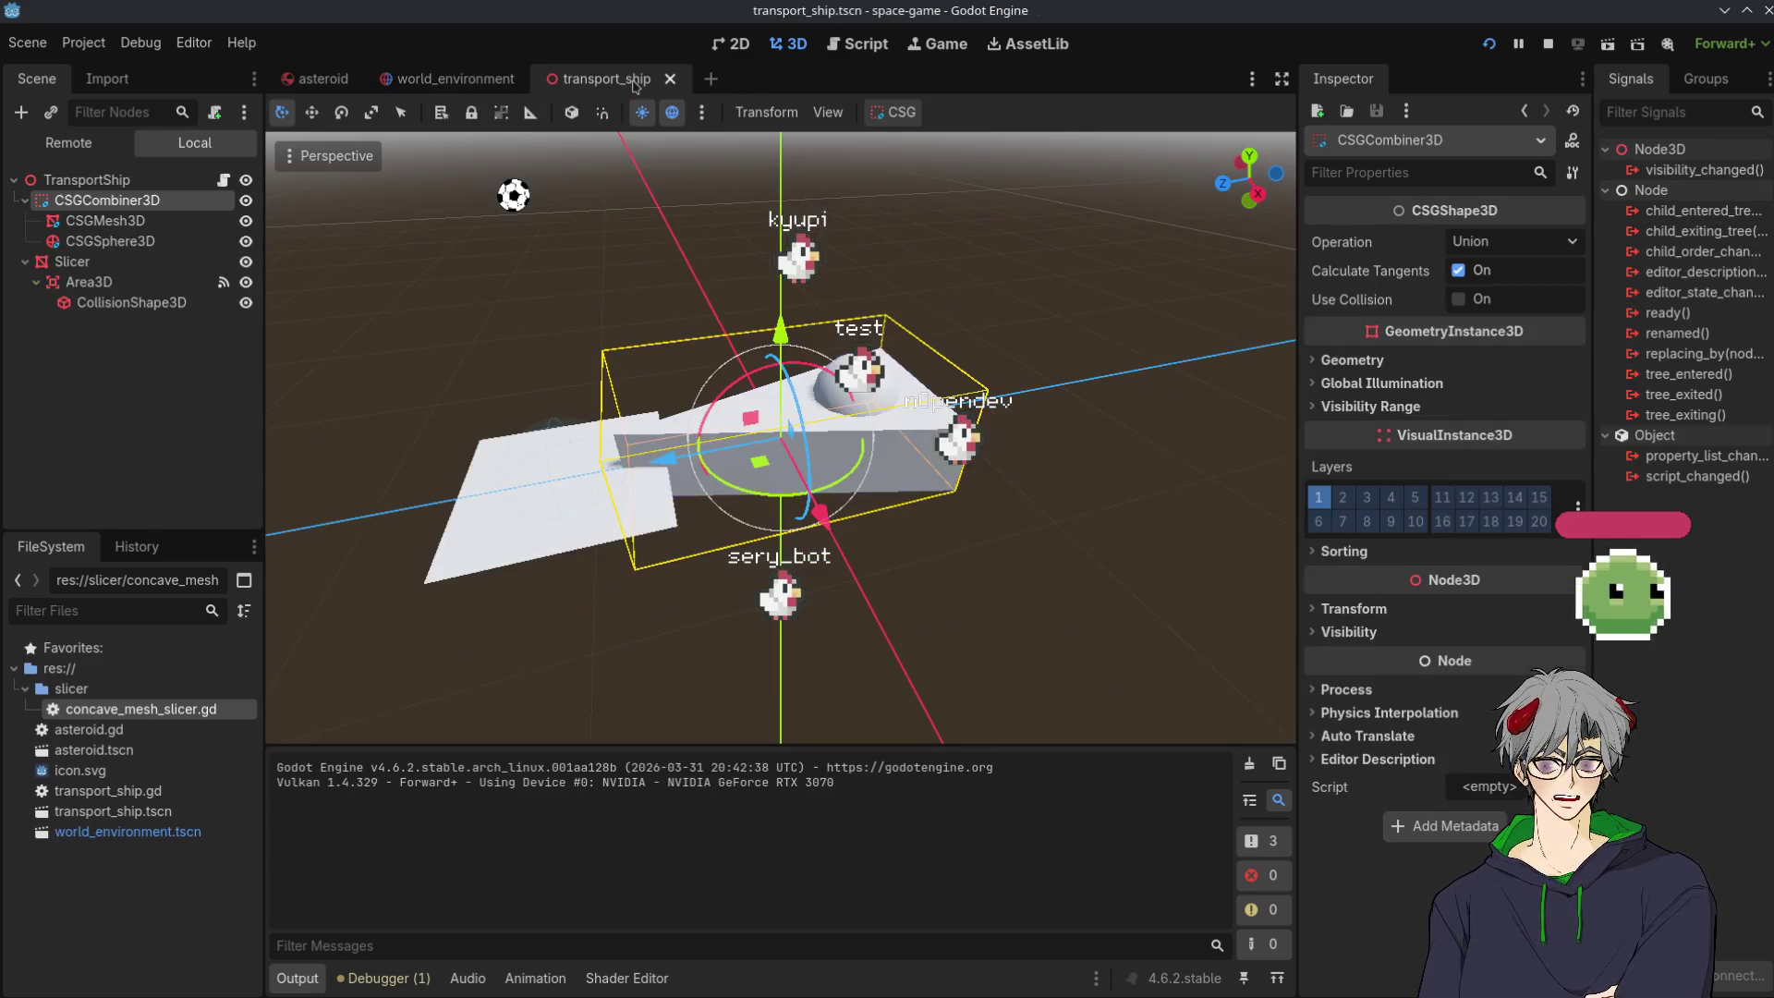
{"action": "left_click", "coordinate": [455, 78]}
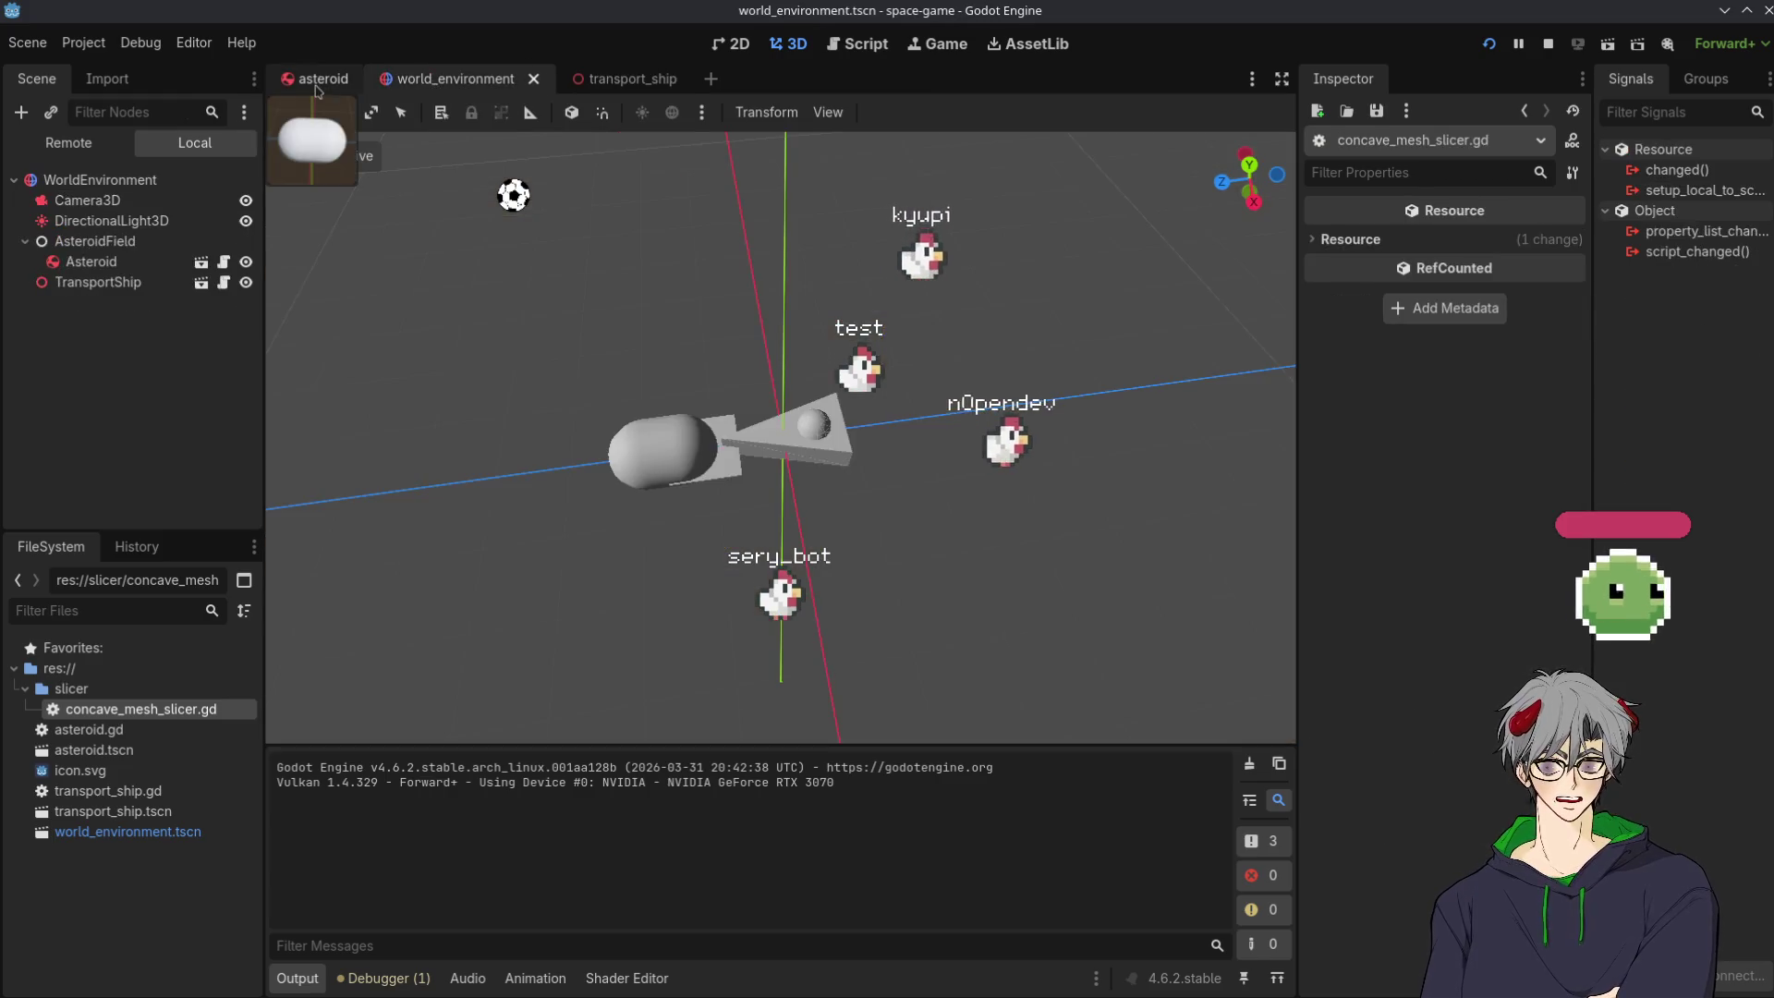
{"action": "left_click", "coordinate": [319, 79]}
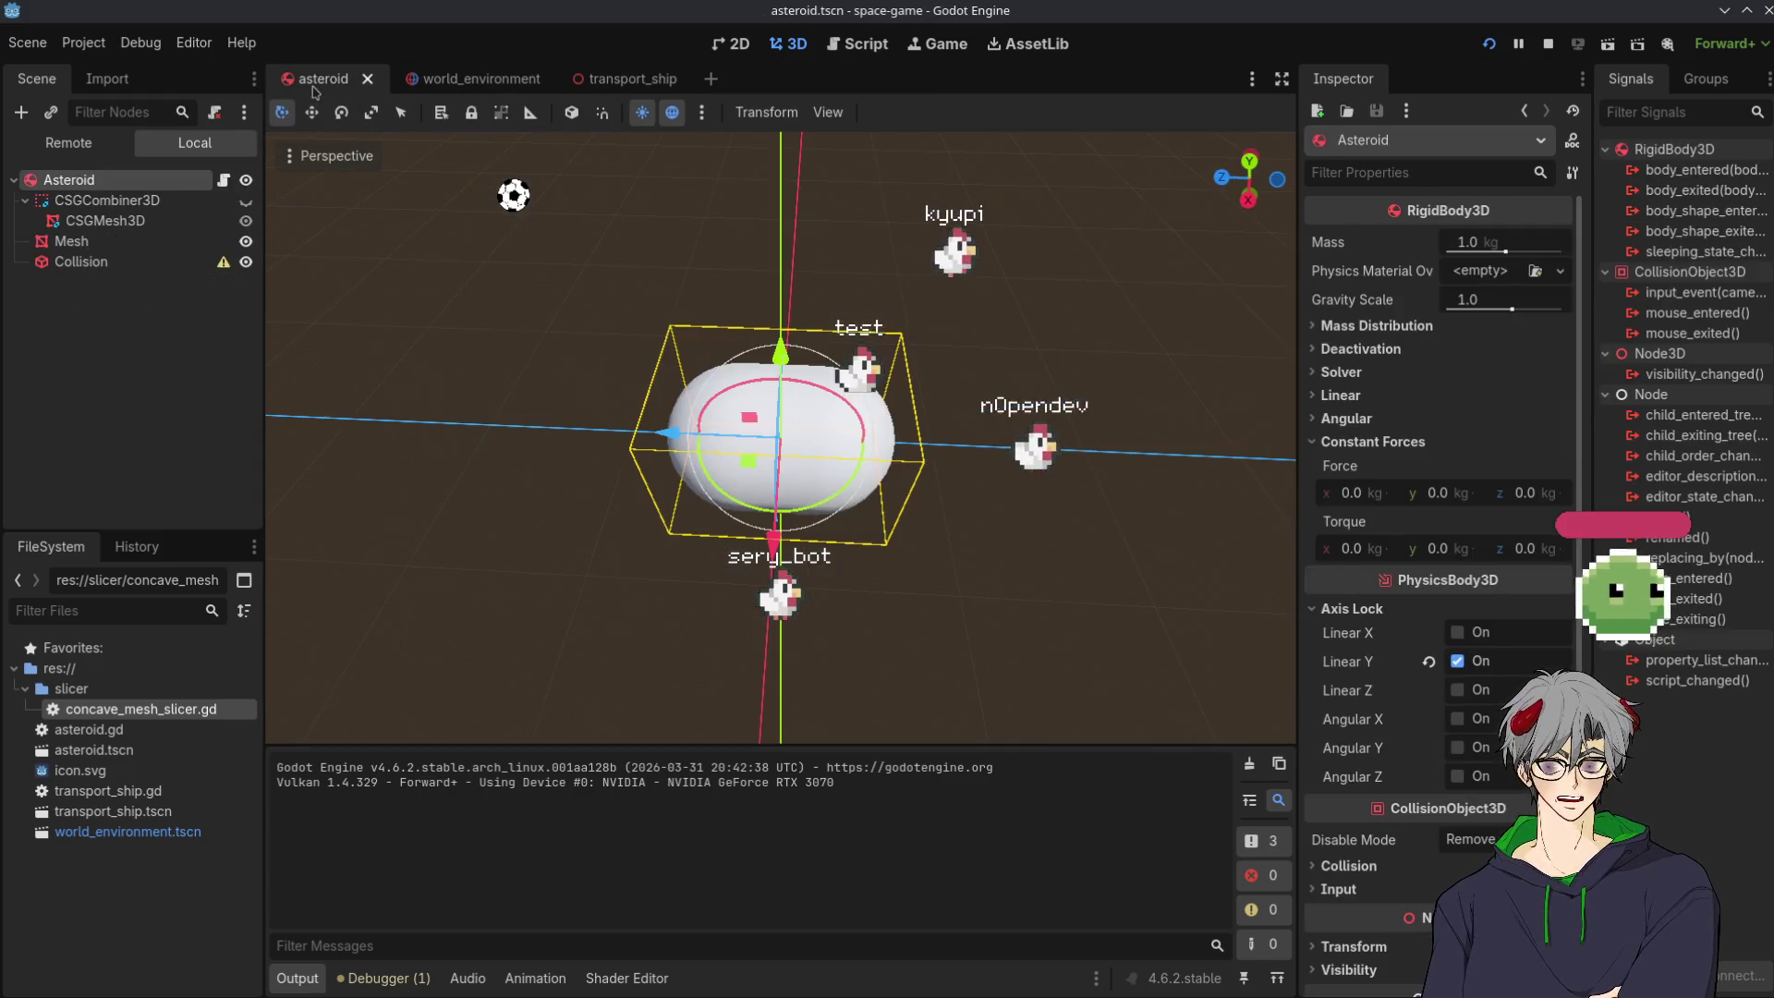
{"action": "left_click", "coordinate": [223, 181]}
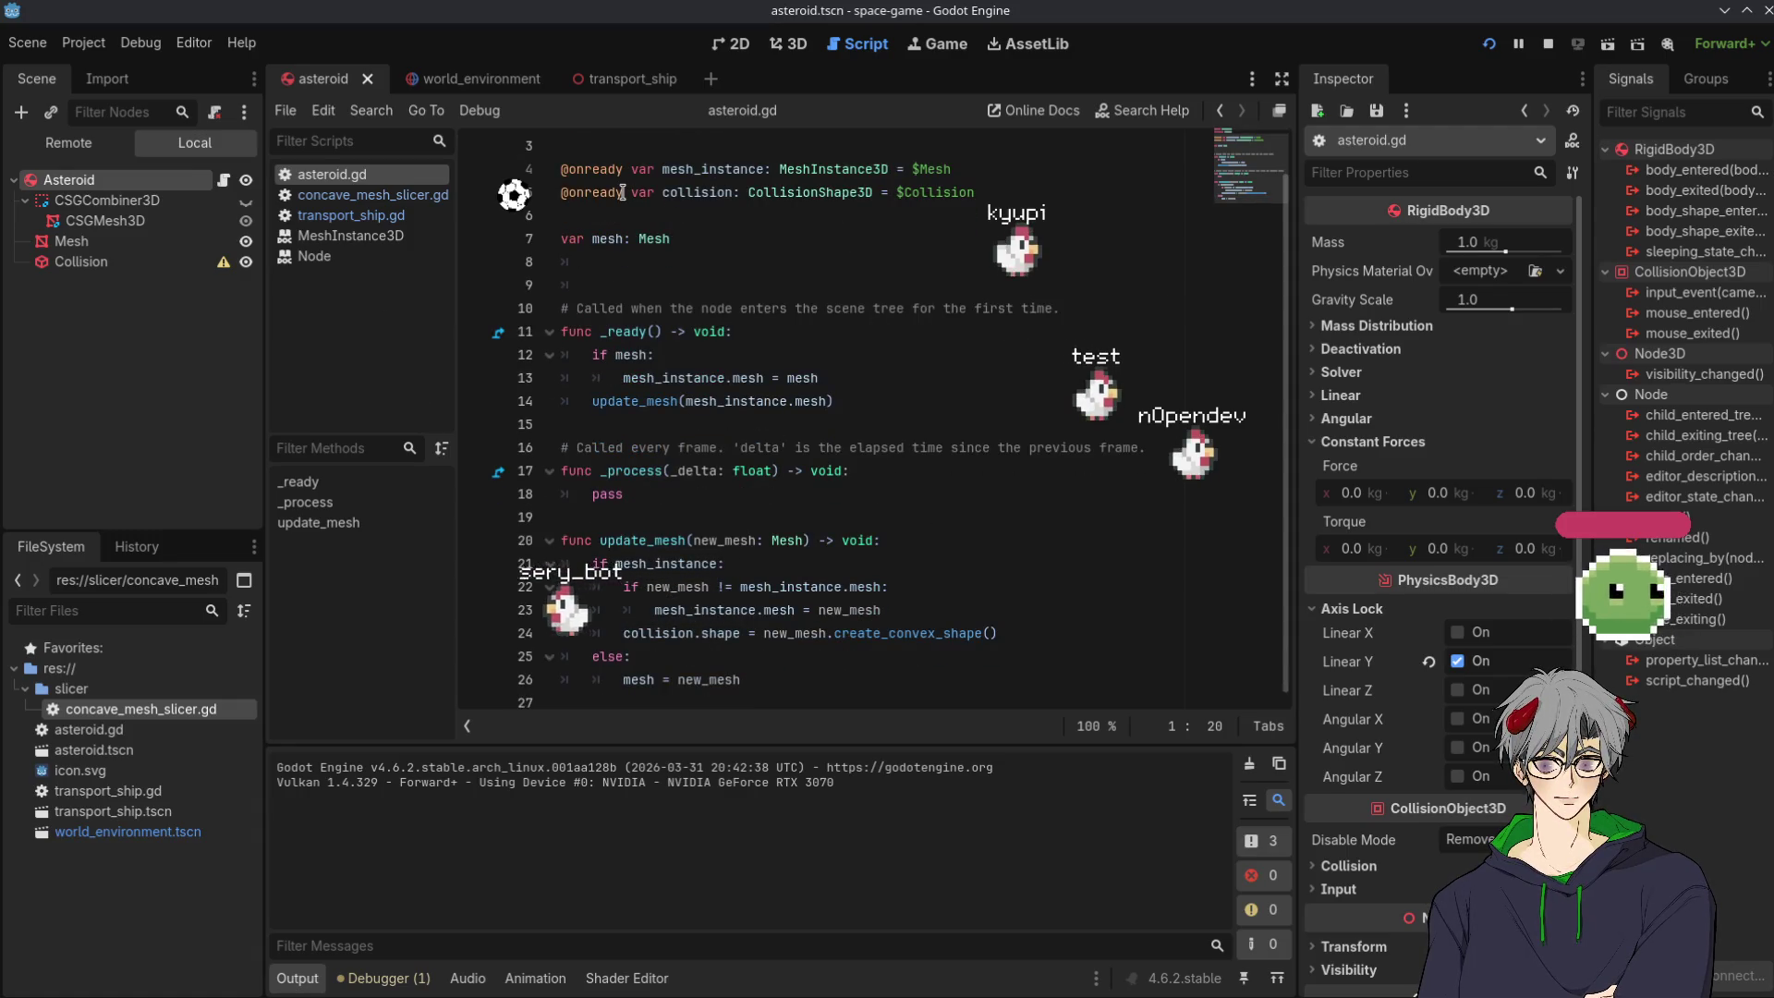
{"action": "left_click", "coordinate": [834, 565]}
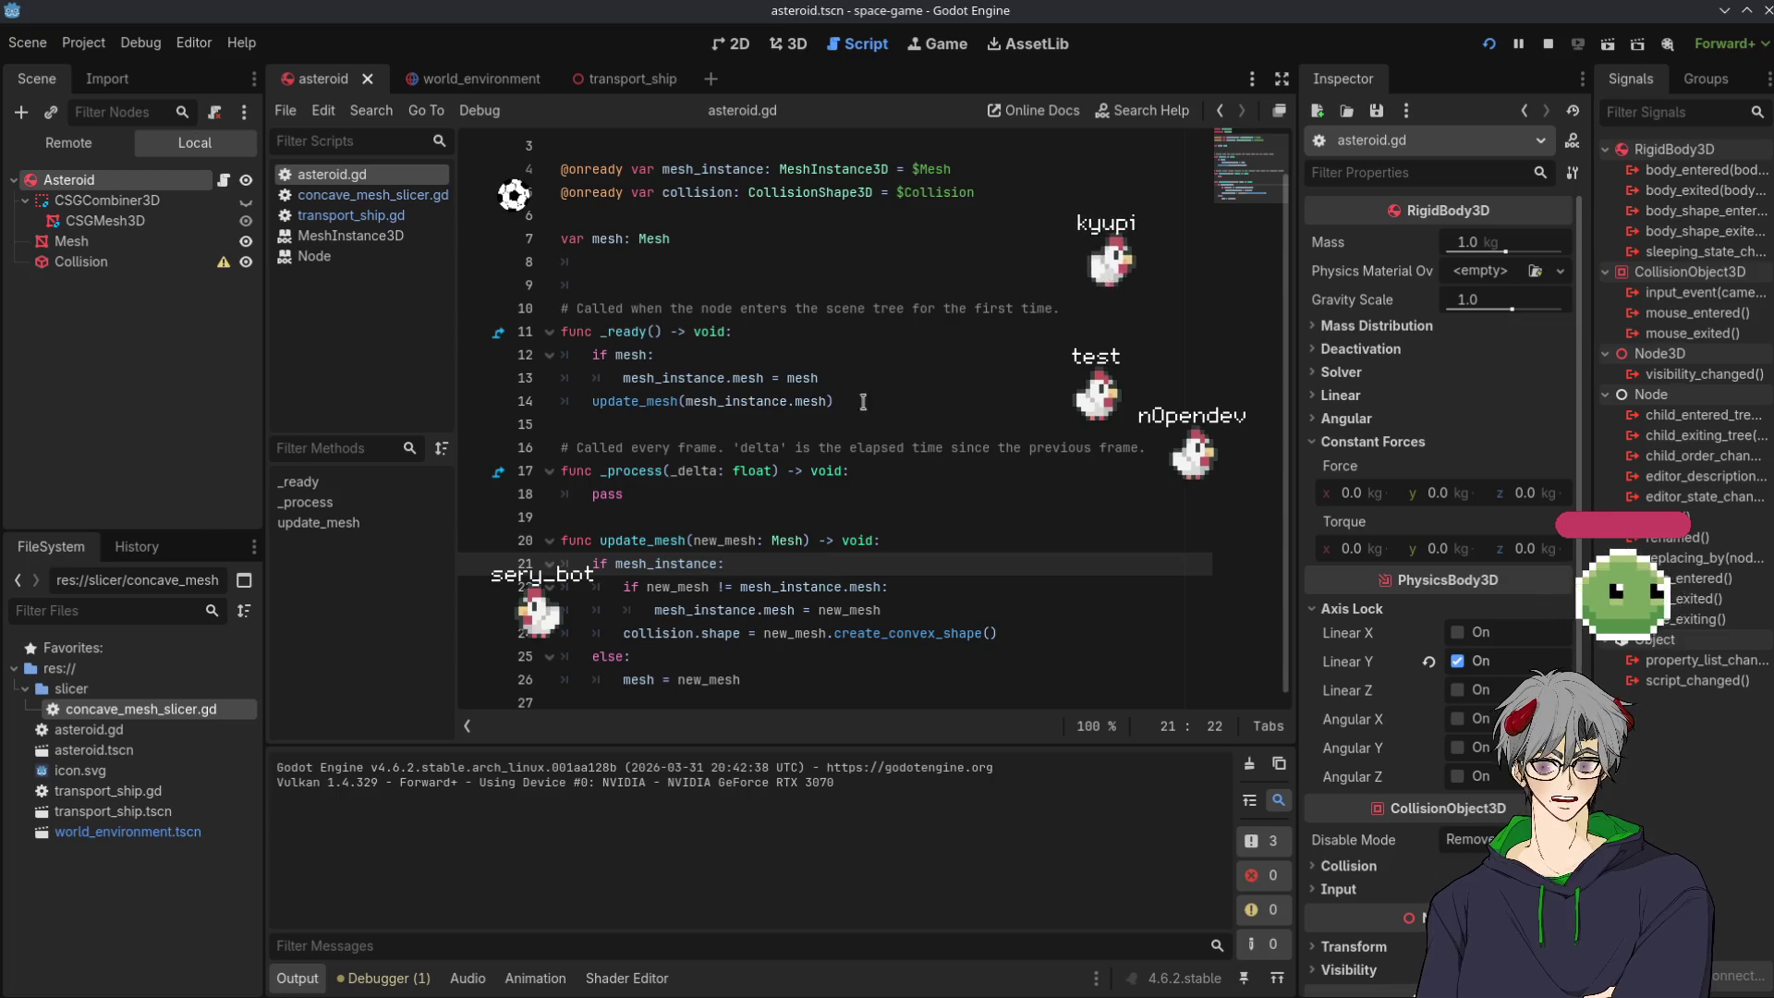